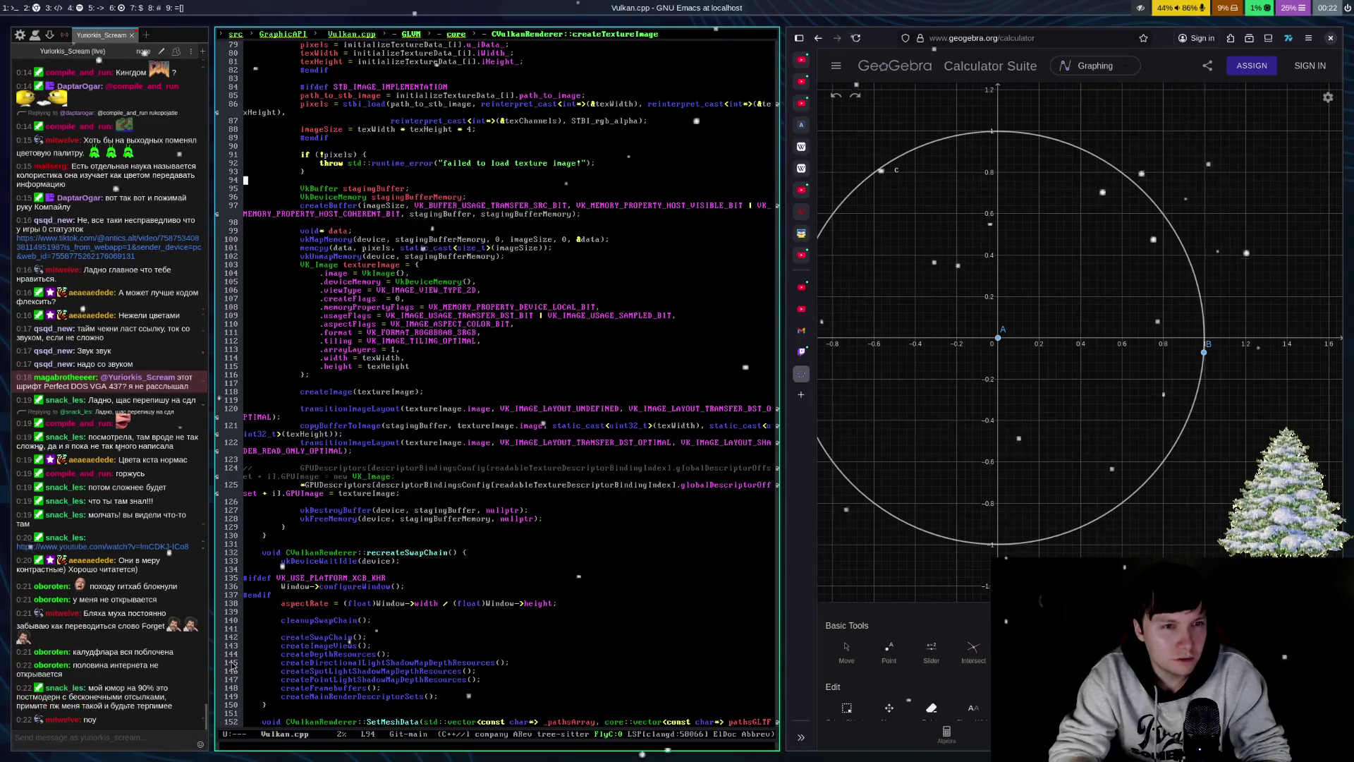
- Scroll down through the Vulkan.cpp code in Emacs
scroll(232, 667, "down", 15)
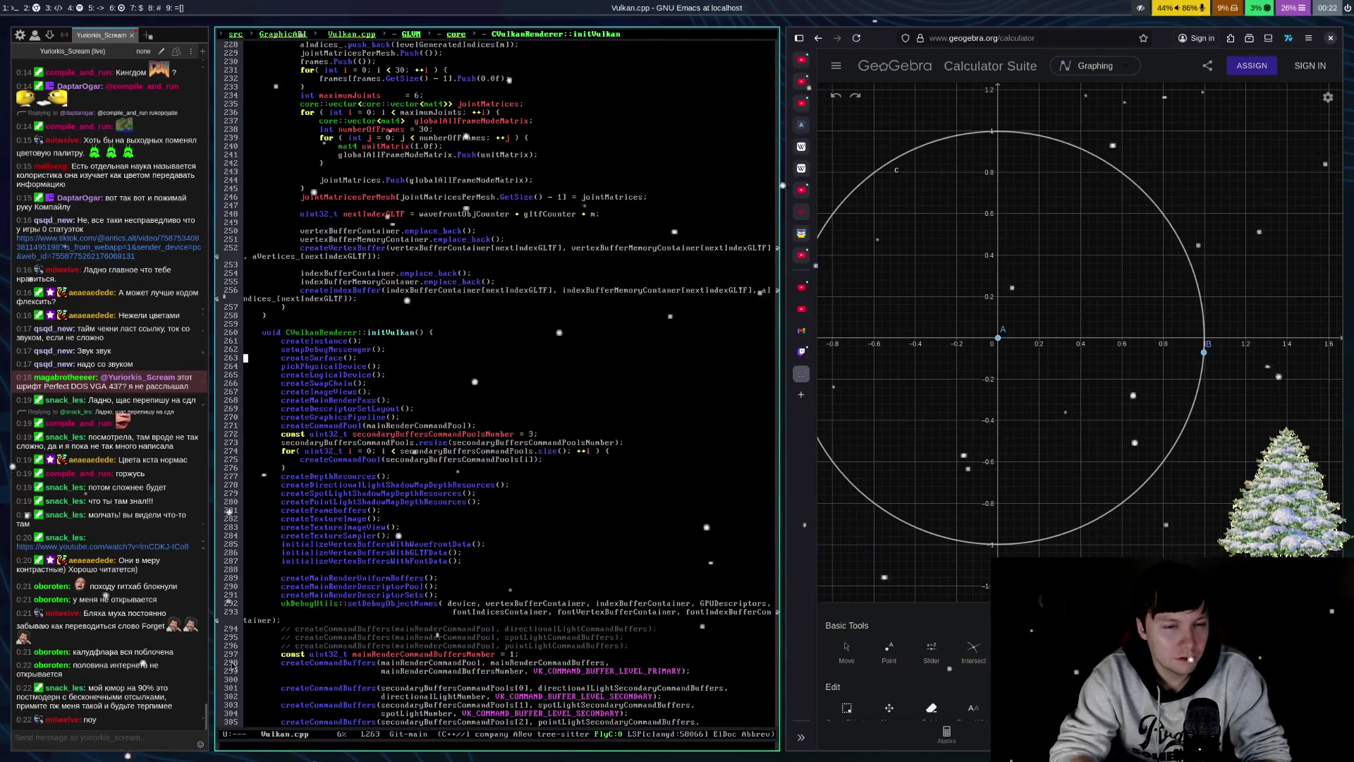
scroll(233, 667, "down", 15)
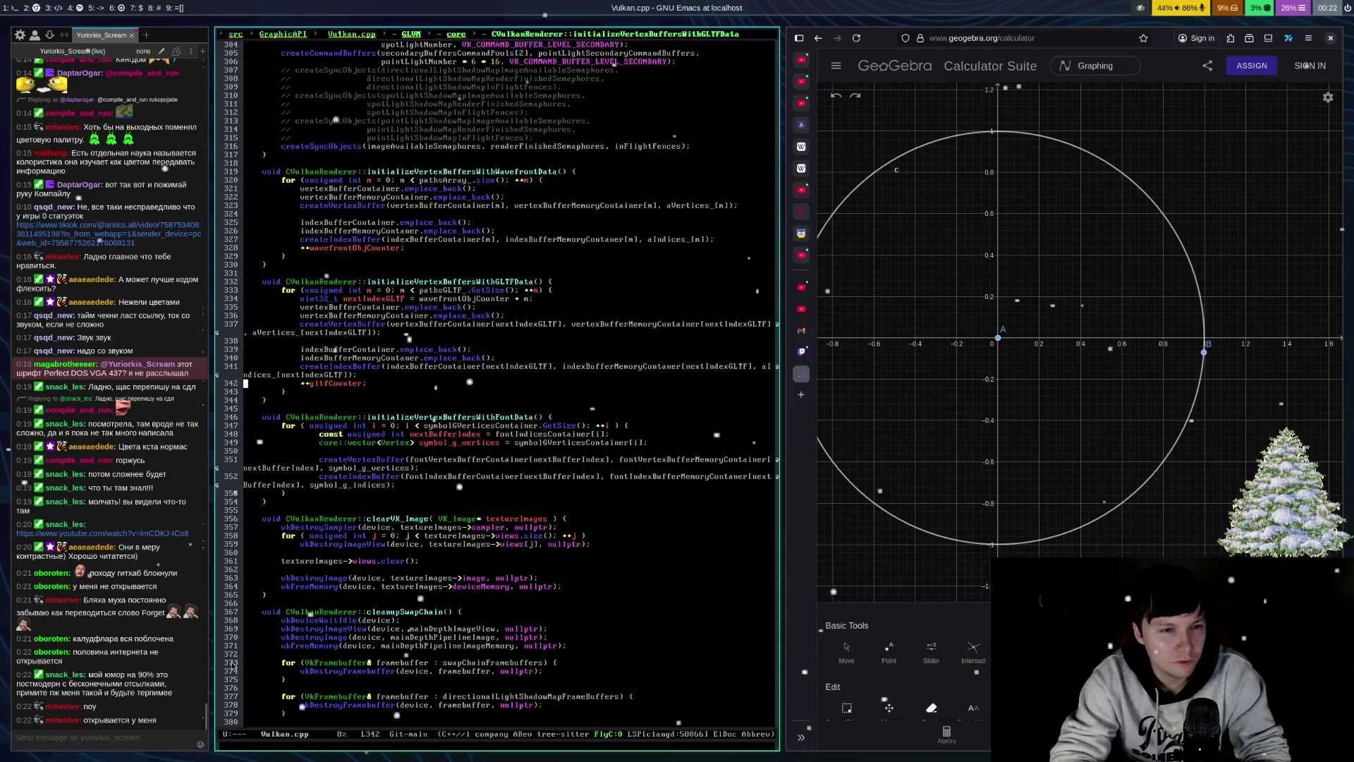
key("Down")
scroll(233, 666, "down", 20)
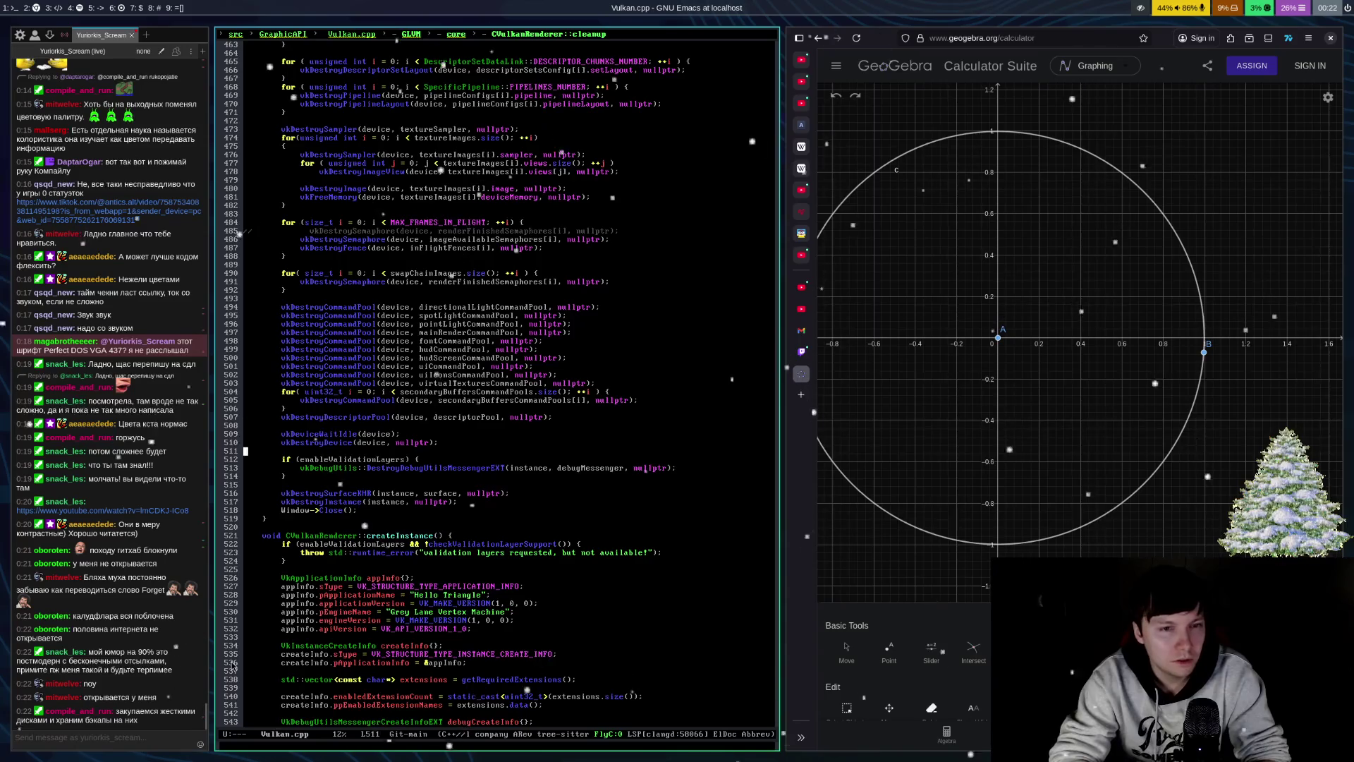
scroll(233, 664, "down", 2)
scroll(233, 667, "down", 3)
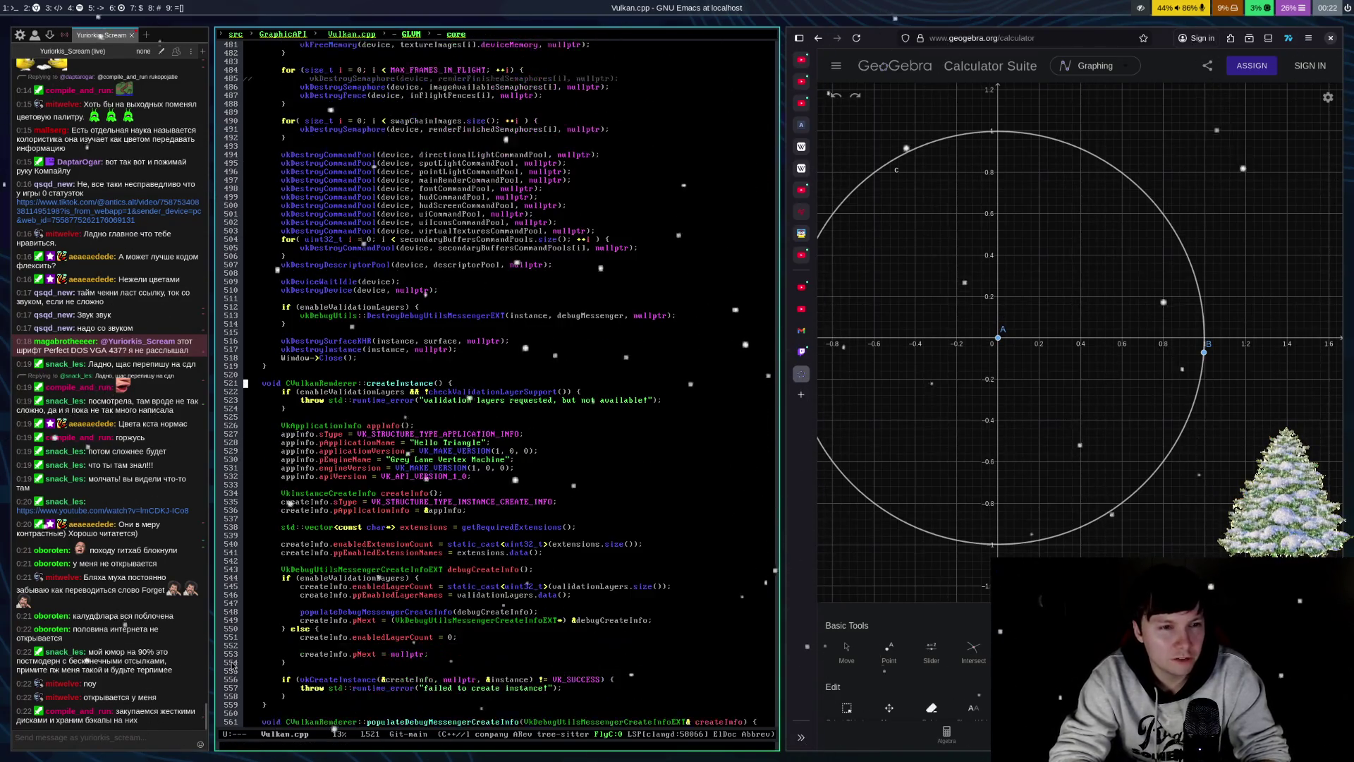
scroll(233, 666, "down", 2)
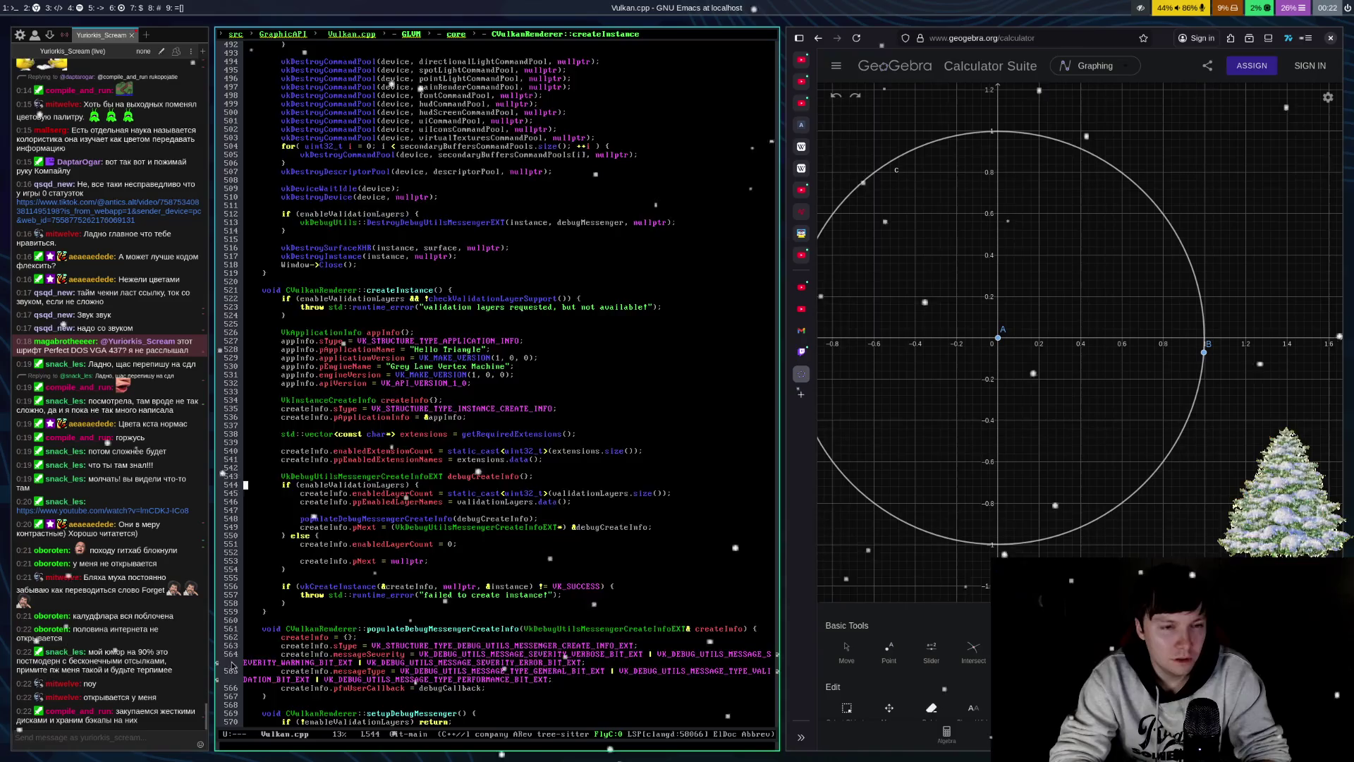
scroll(233, 665, "down", 3)
- Save Vulkan.cpp with C-x C-s and close the Emacs window
key("ctrl+x")
key("ctrl+s")
key("ctrl+x")
key("ctrl+c")
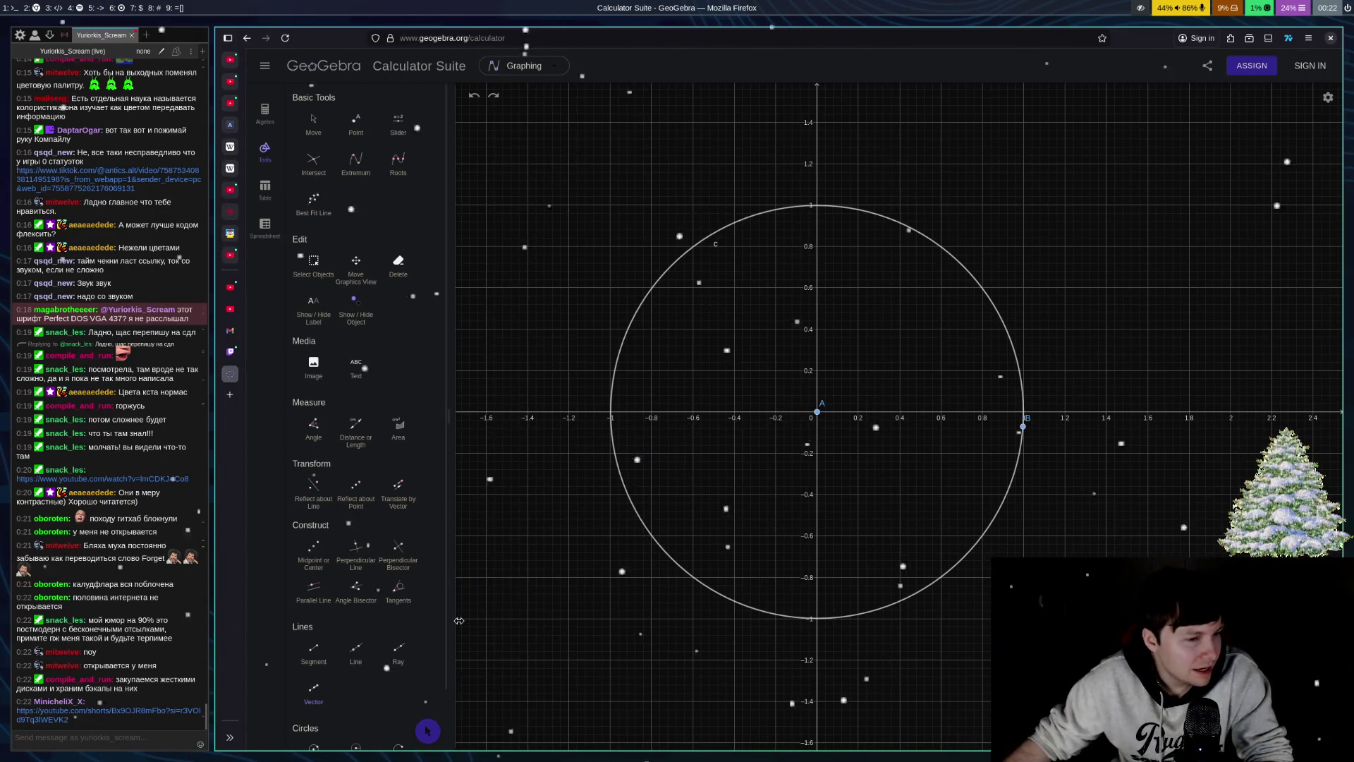
- Open the 'Im Korean' Short from the chat link and toggle playback, leaving it paused
left_click(141, 711)
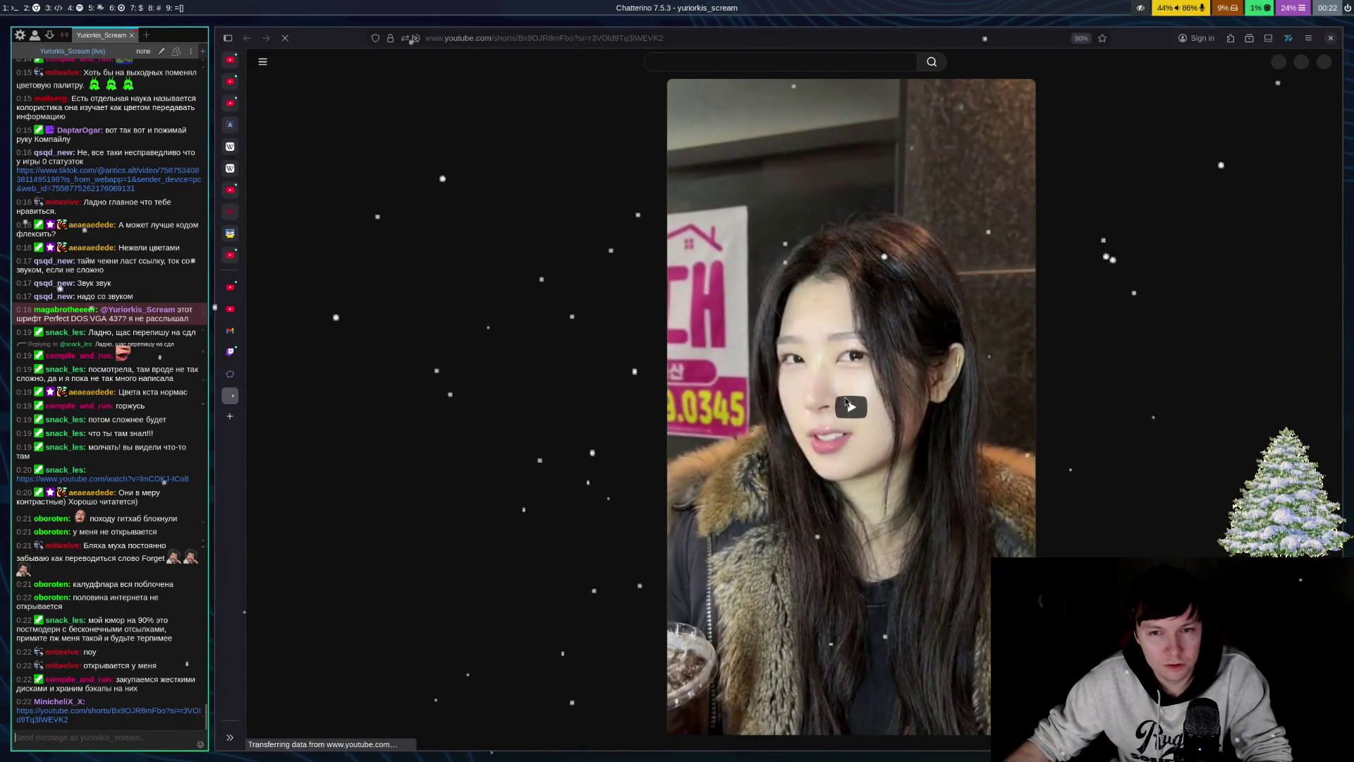
left_click(755, 402)
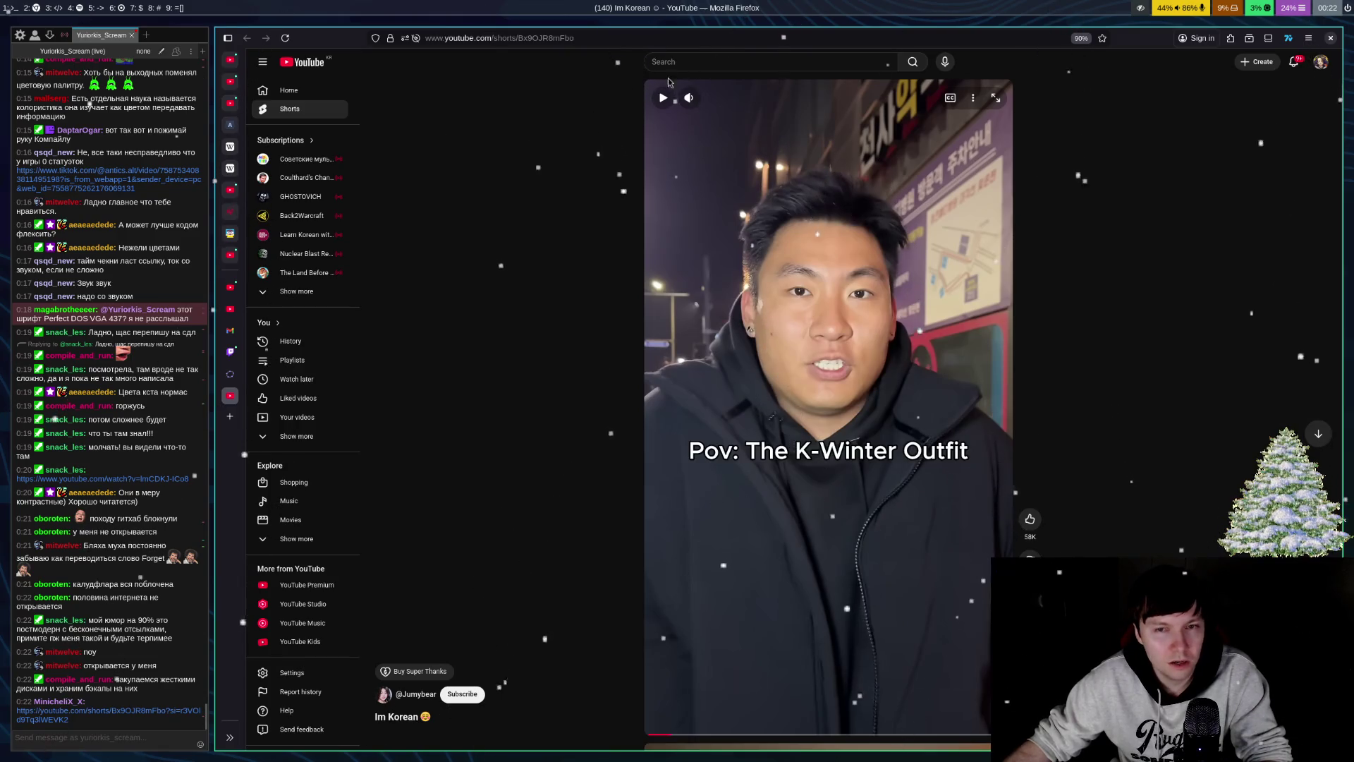
mouse_move(713, 111)
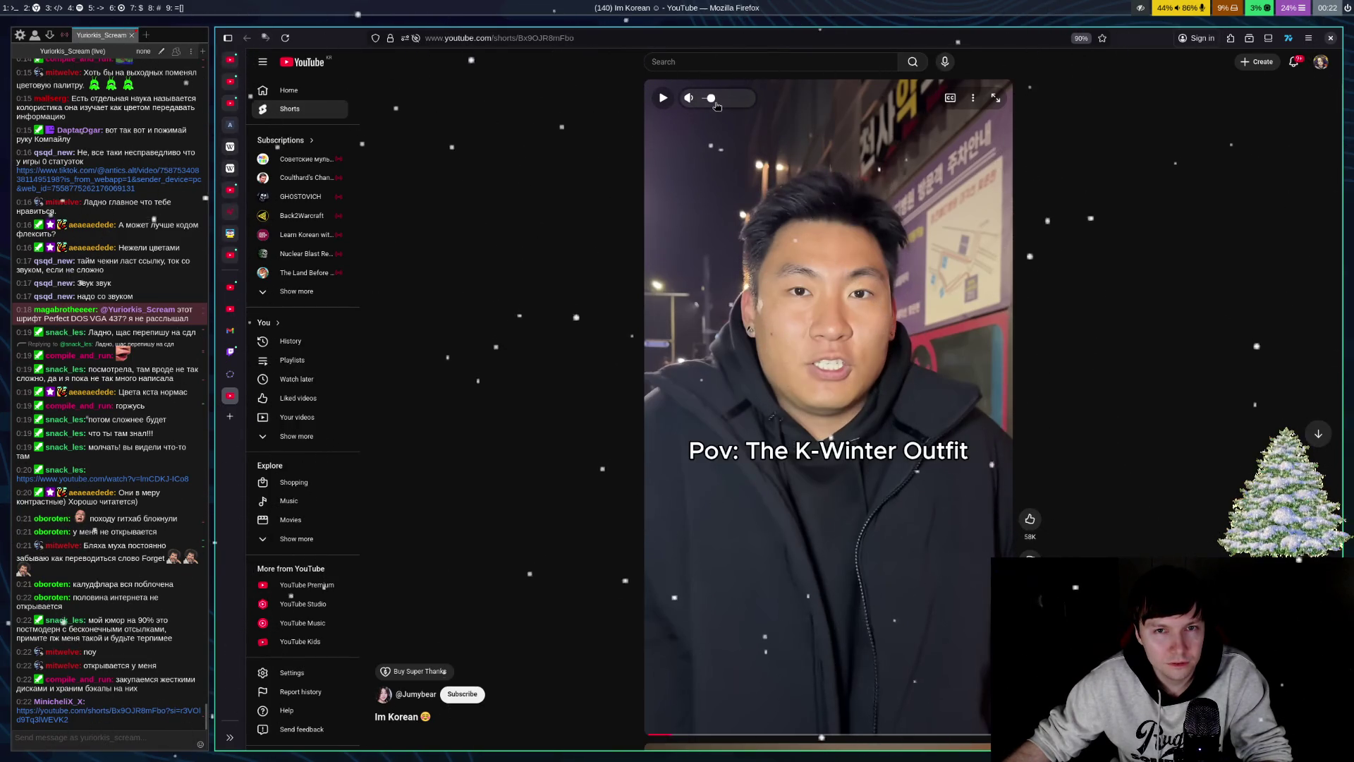
left_click(709, 349)
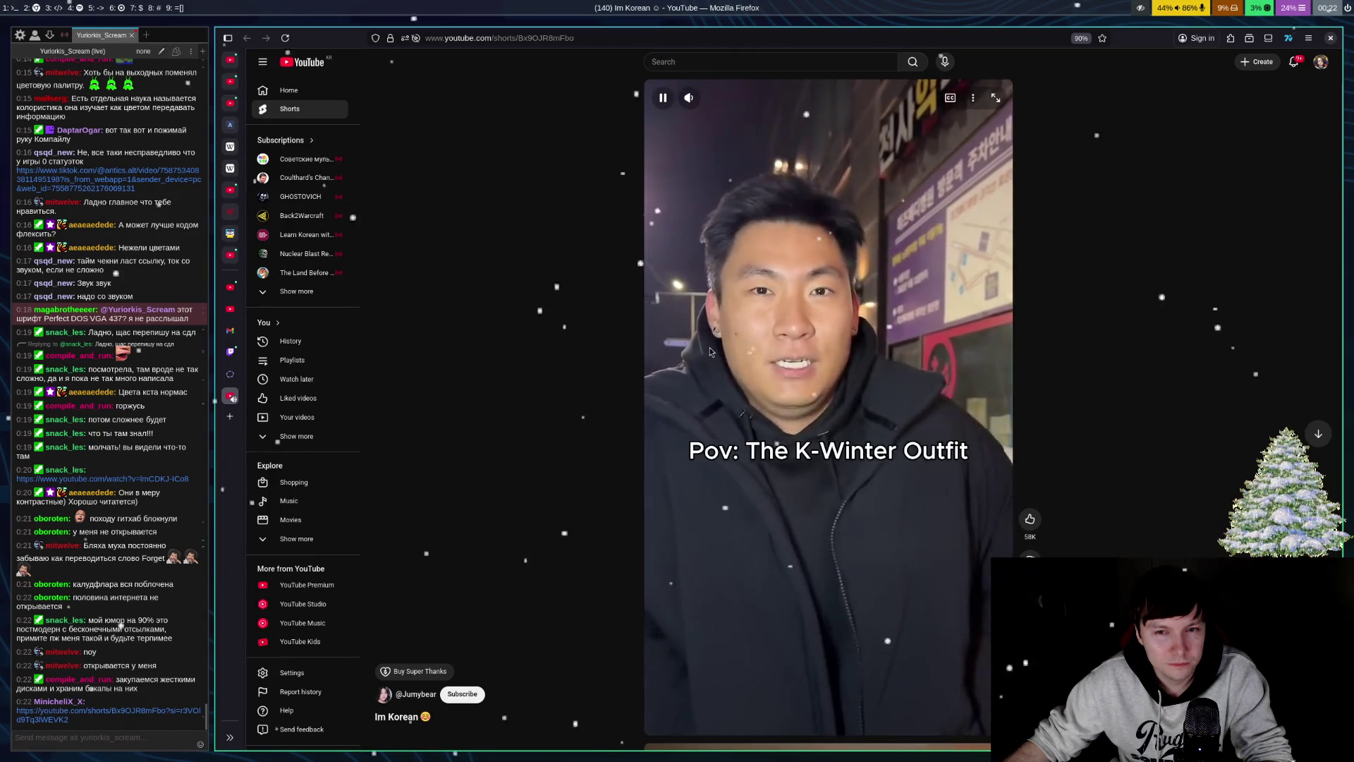
left_click(709, 346)
left_click(712, 345)
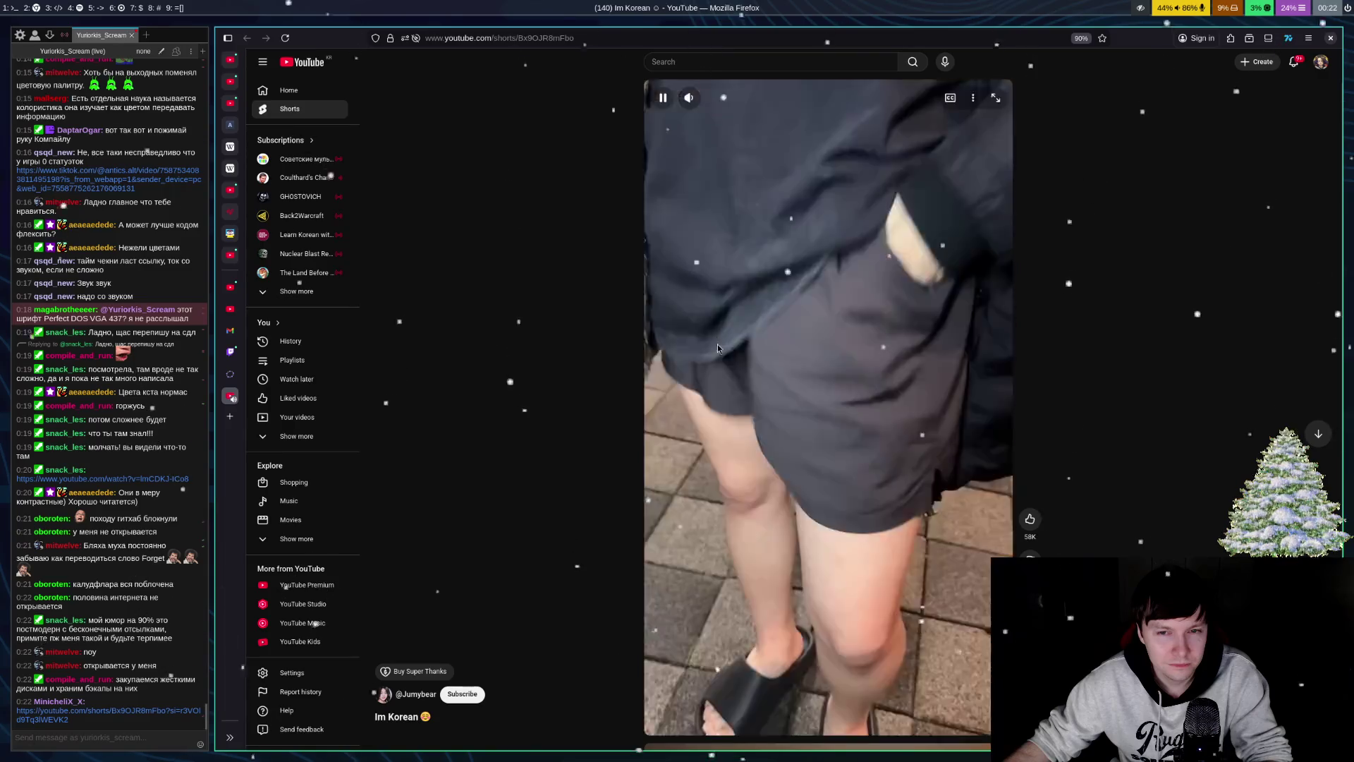
left_click(716, 332)
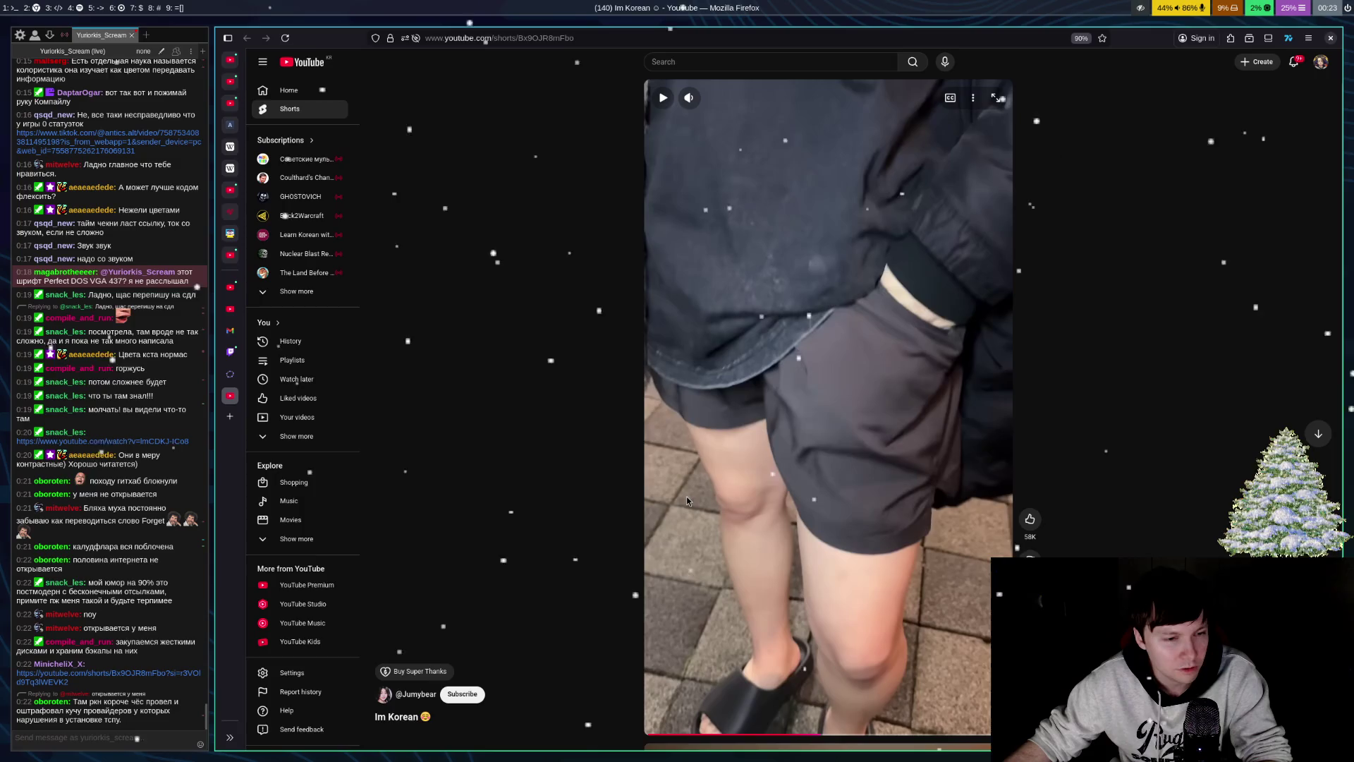
left_click(690, 496)
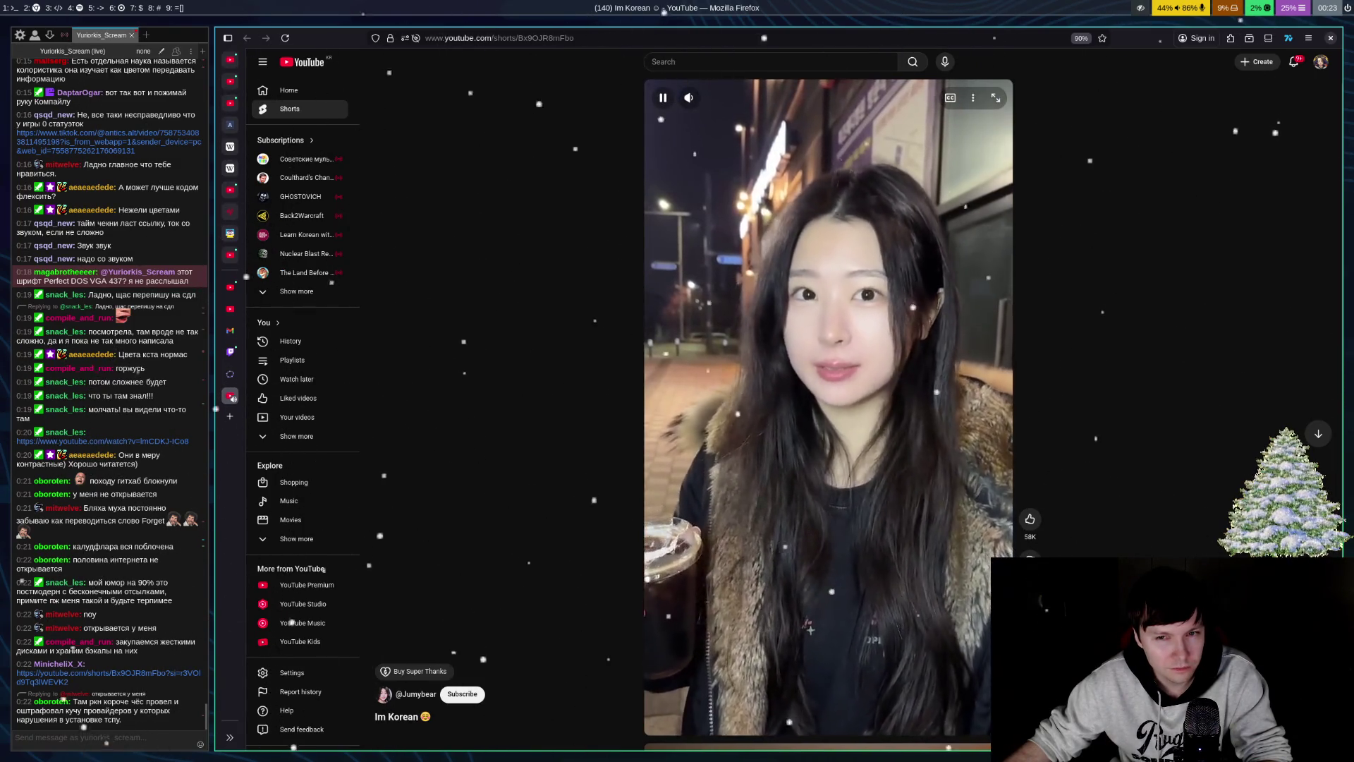
left_click(713, 413)
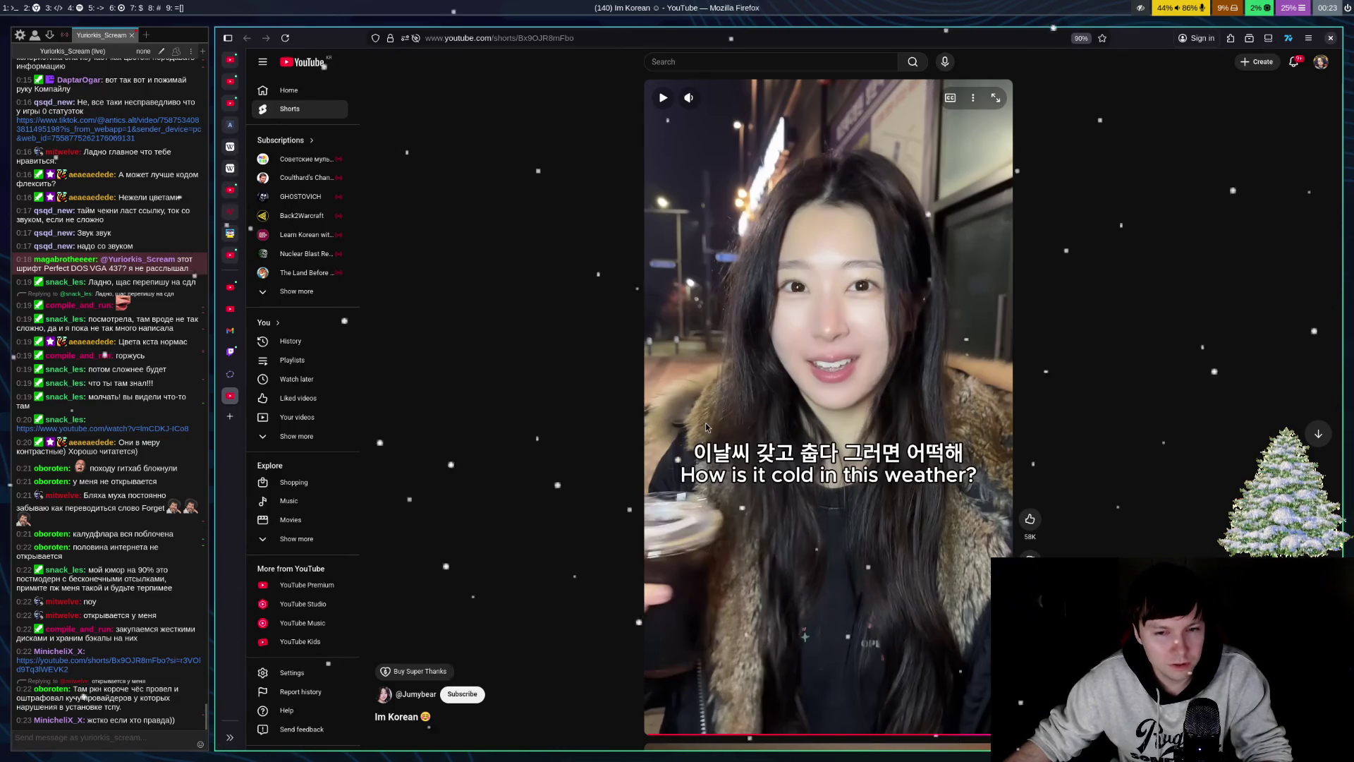
left_click(743, 338)
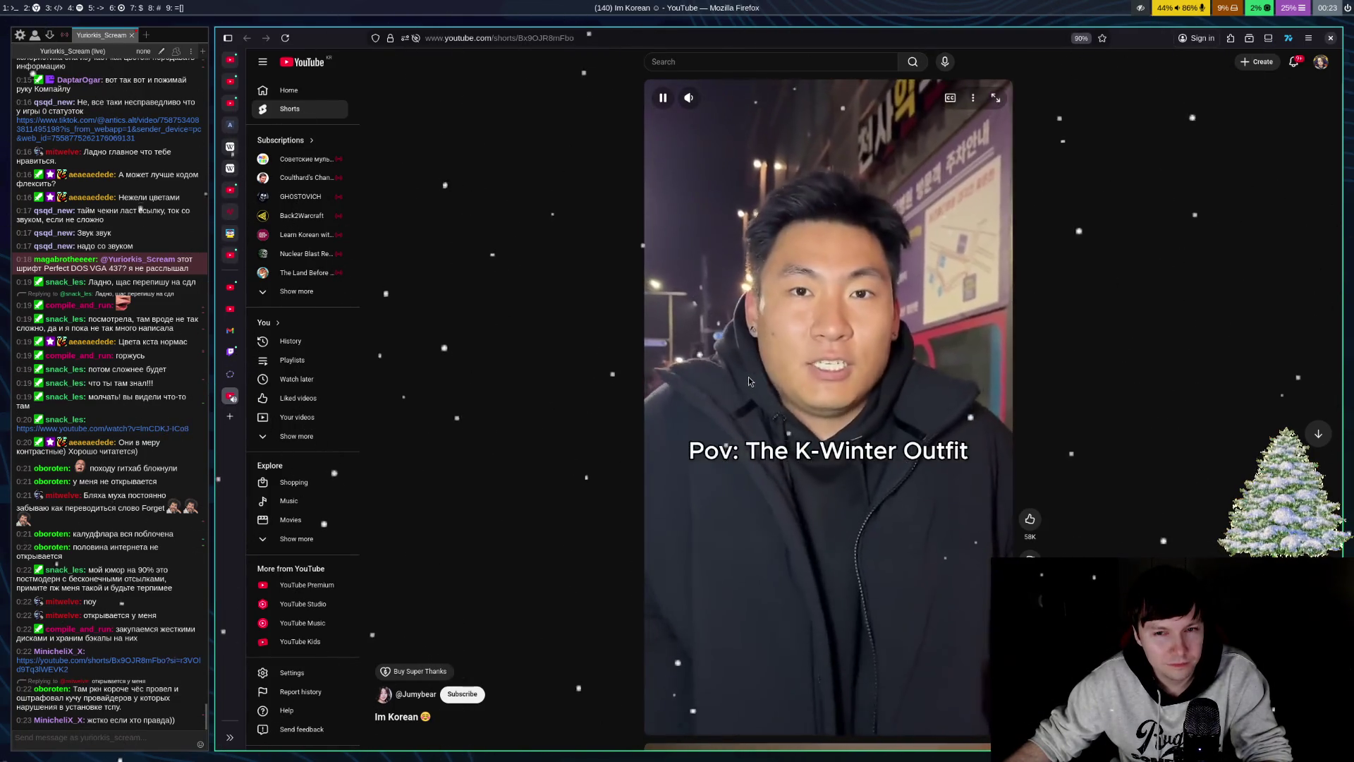
left_click(749, 381)
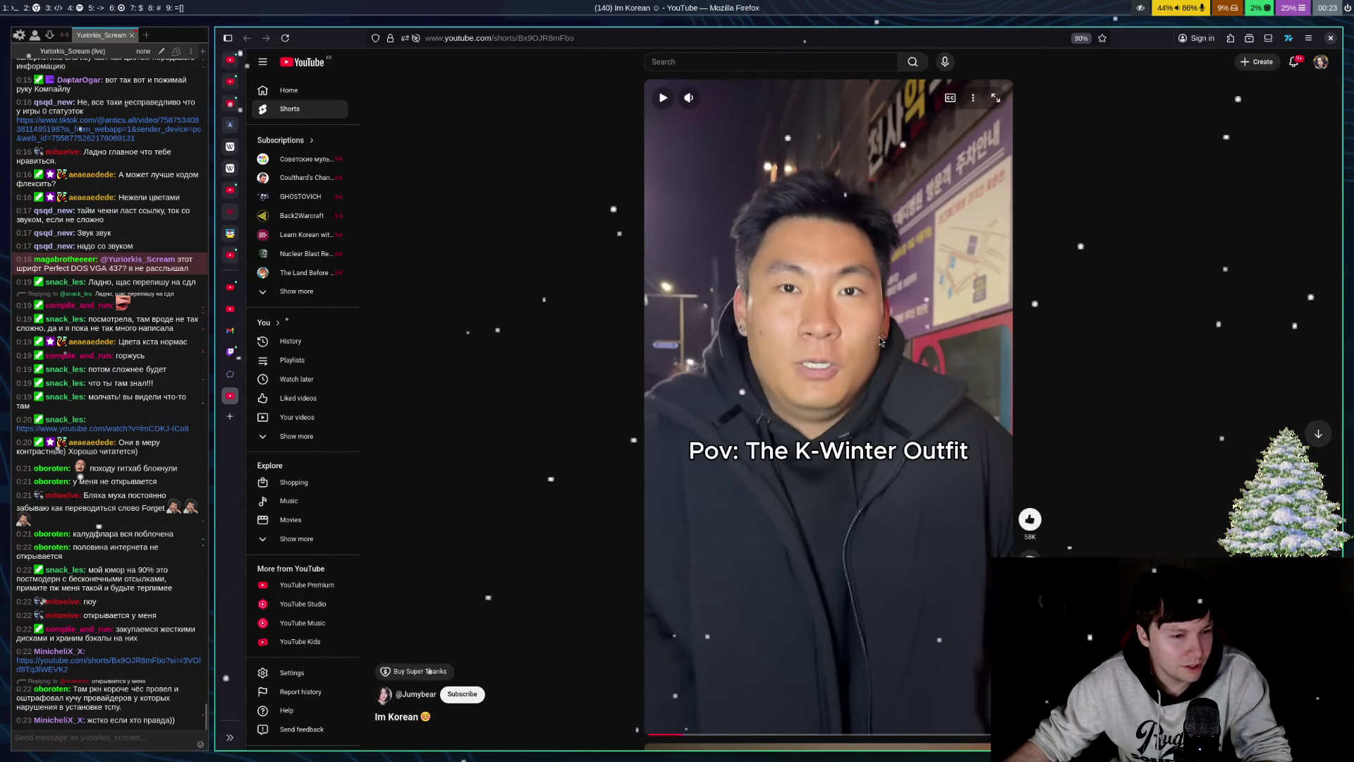
- Switch from the YouTube tab back to the GeoGebra calculator tab
key("ctrl+shift+Tab")
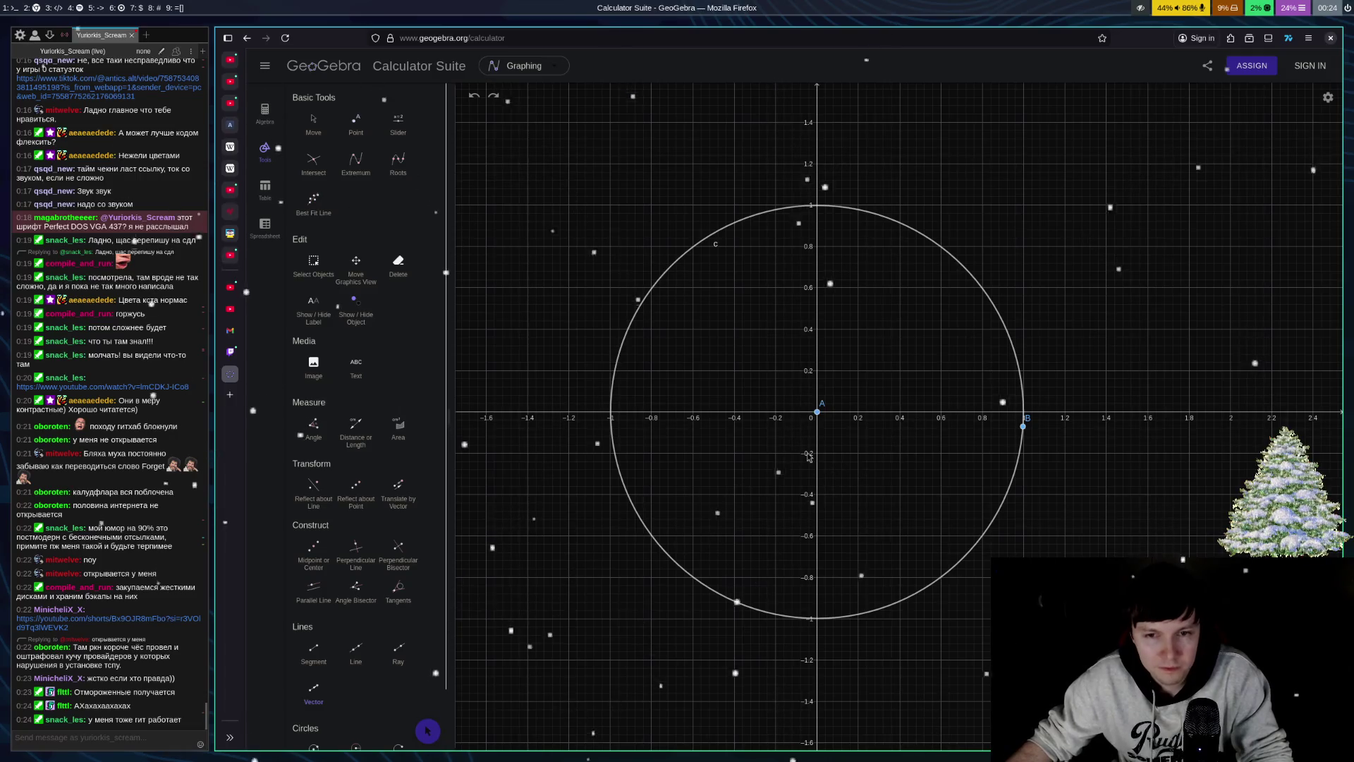
- Draw vector u from A to new circle point C, and vector v from A to D
left_click(816, 411)
left_click(1006, 331)
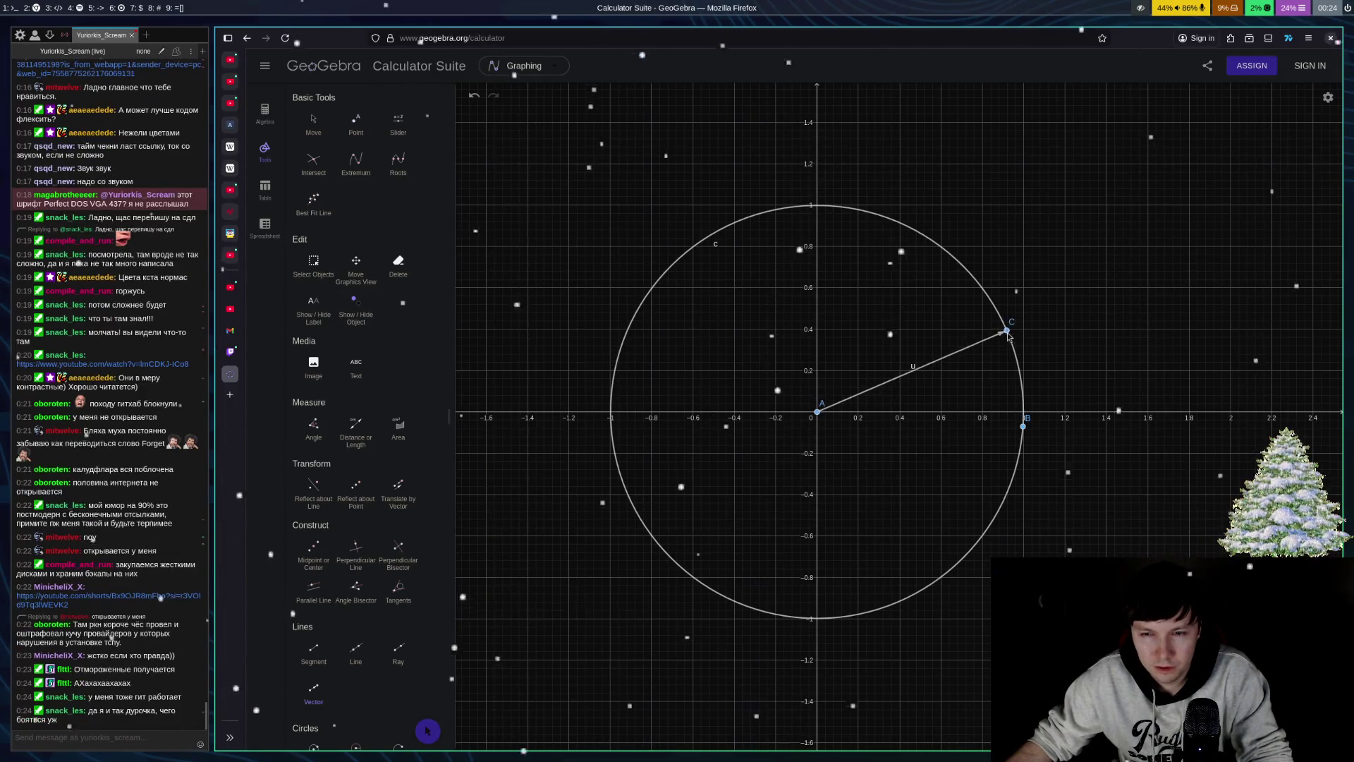
left_click(817, 411)
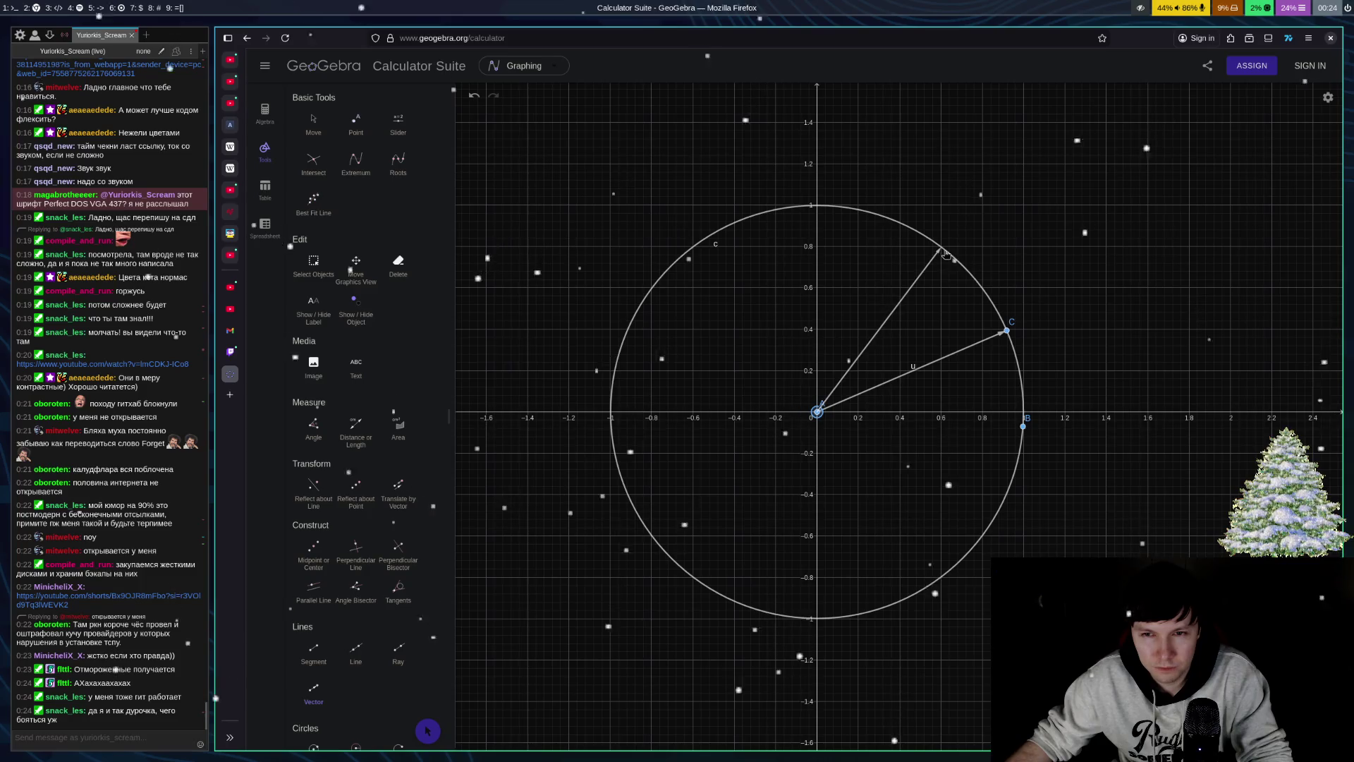
left_click(942, 249)
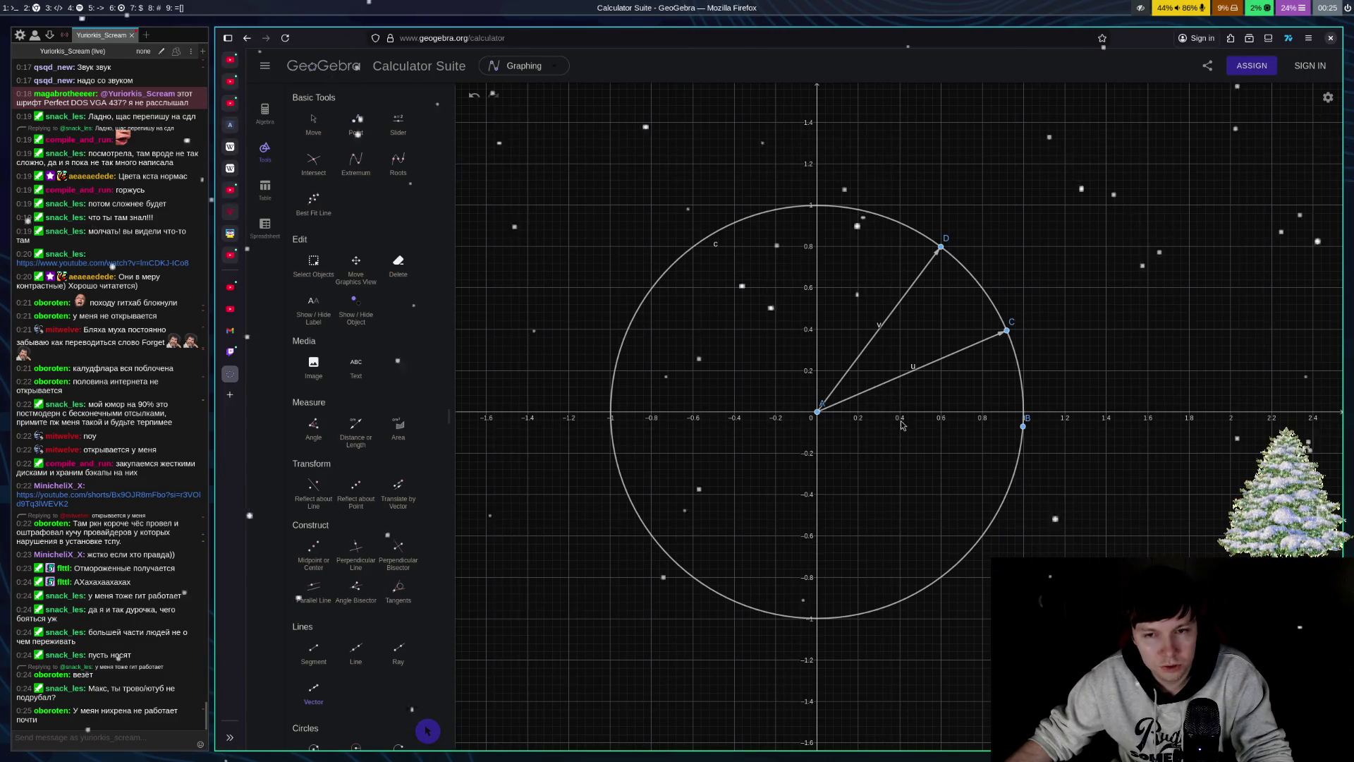
- Draw vector w from C straight down to a new point E on the x-axis
left_click(1008, 331)
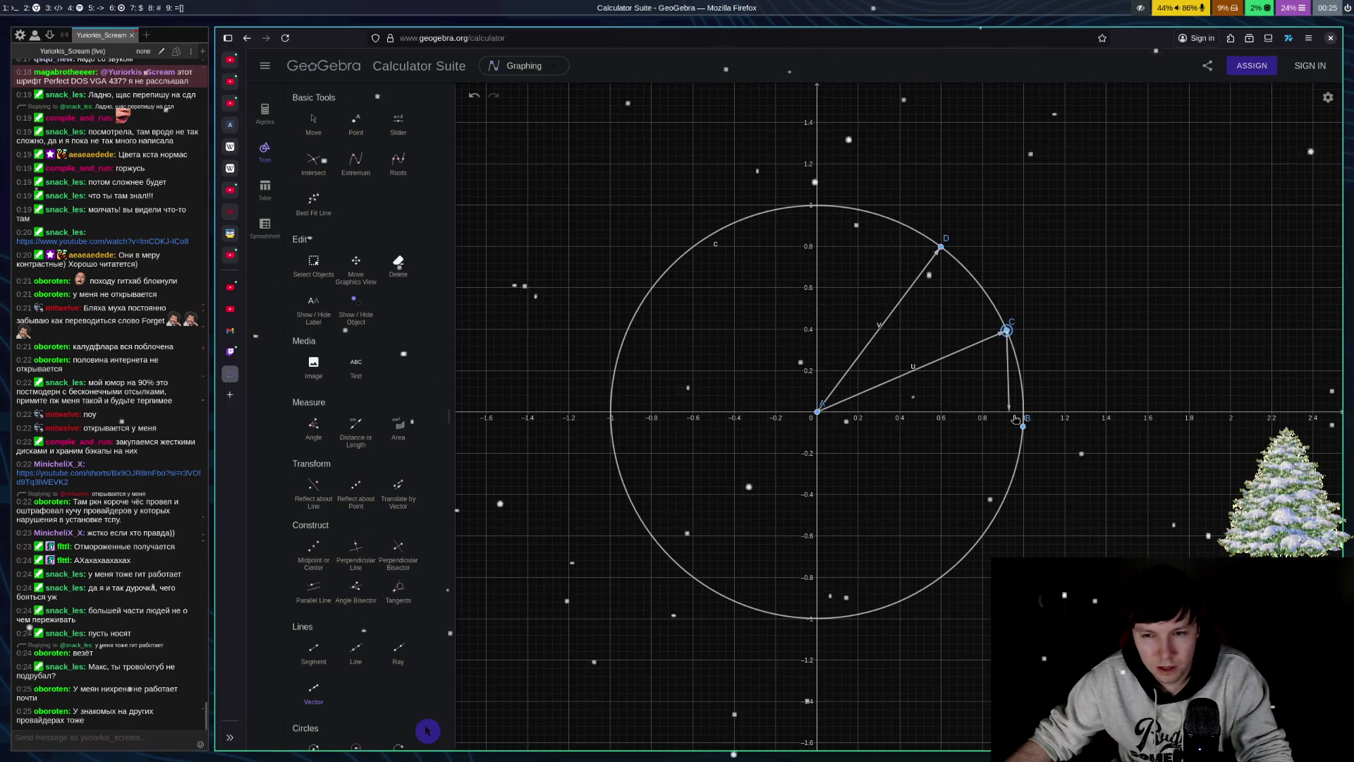
left_click(1011, 415)
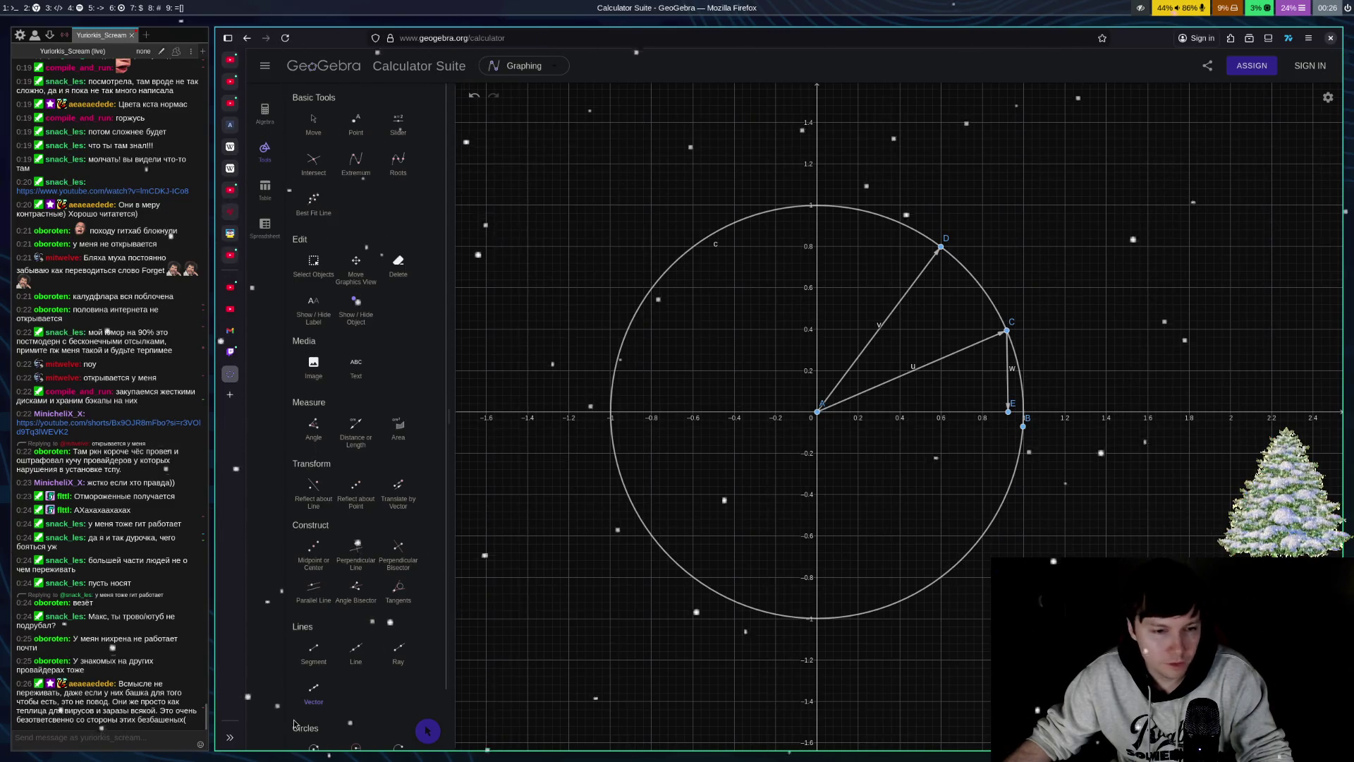
- Start a vector at A, cancel it with Esc, and reselect the Vector tool
left_click(321, 703)
left_click(819, 414)
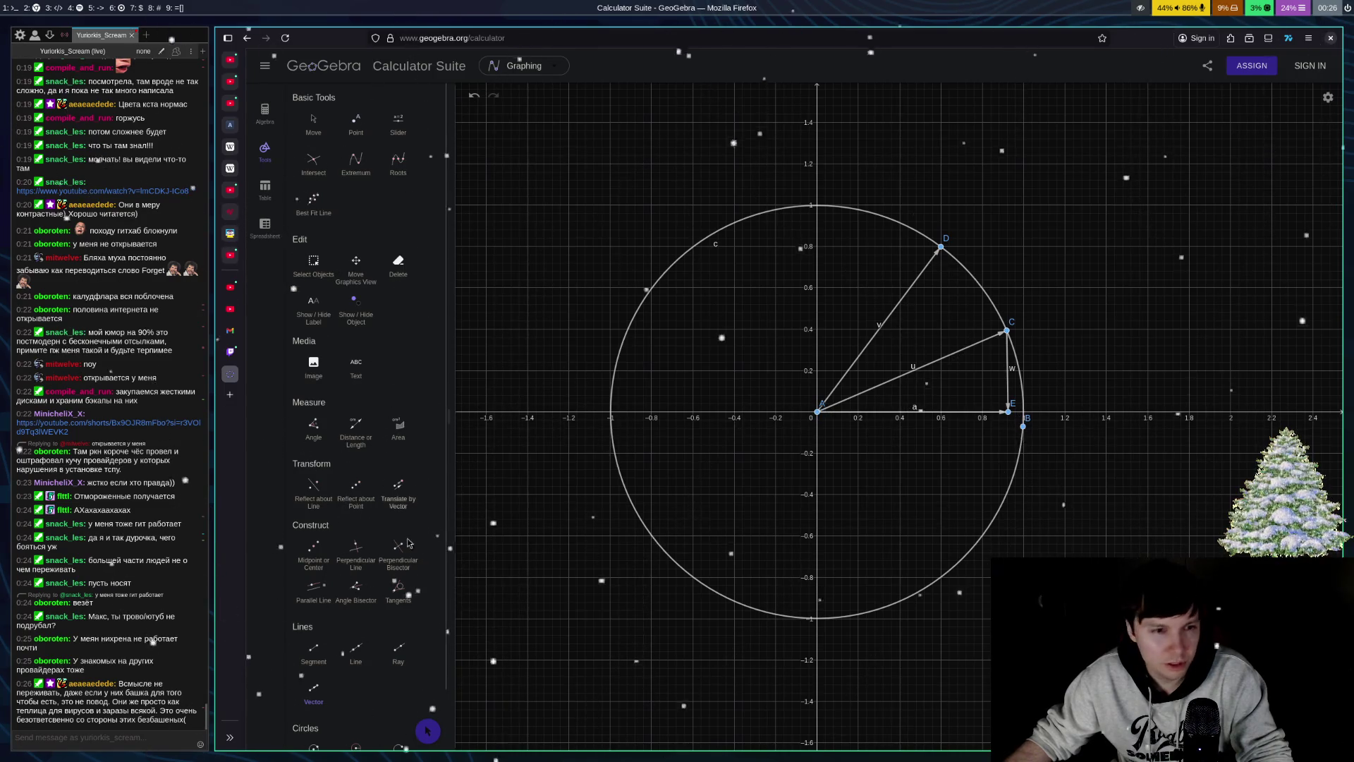
key("Escape")
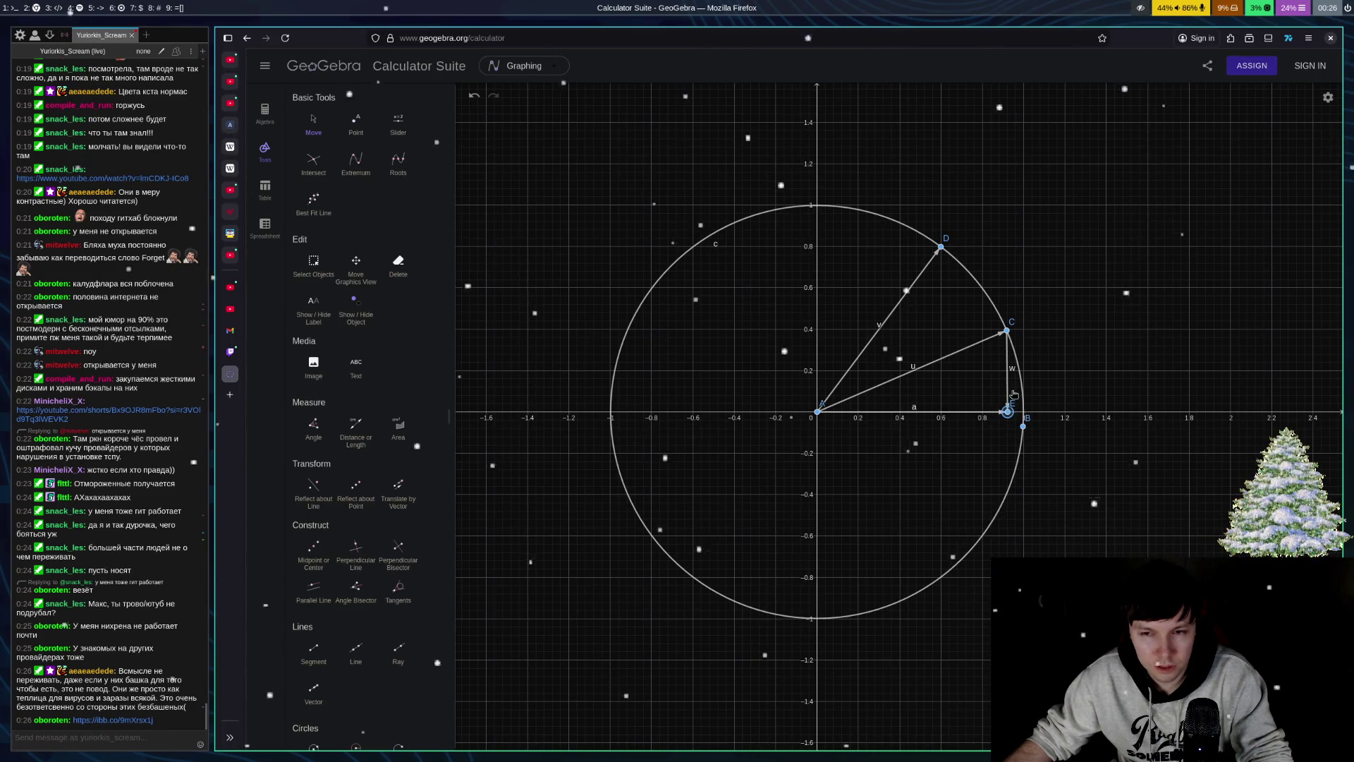
left_click(313, 687)
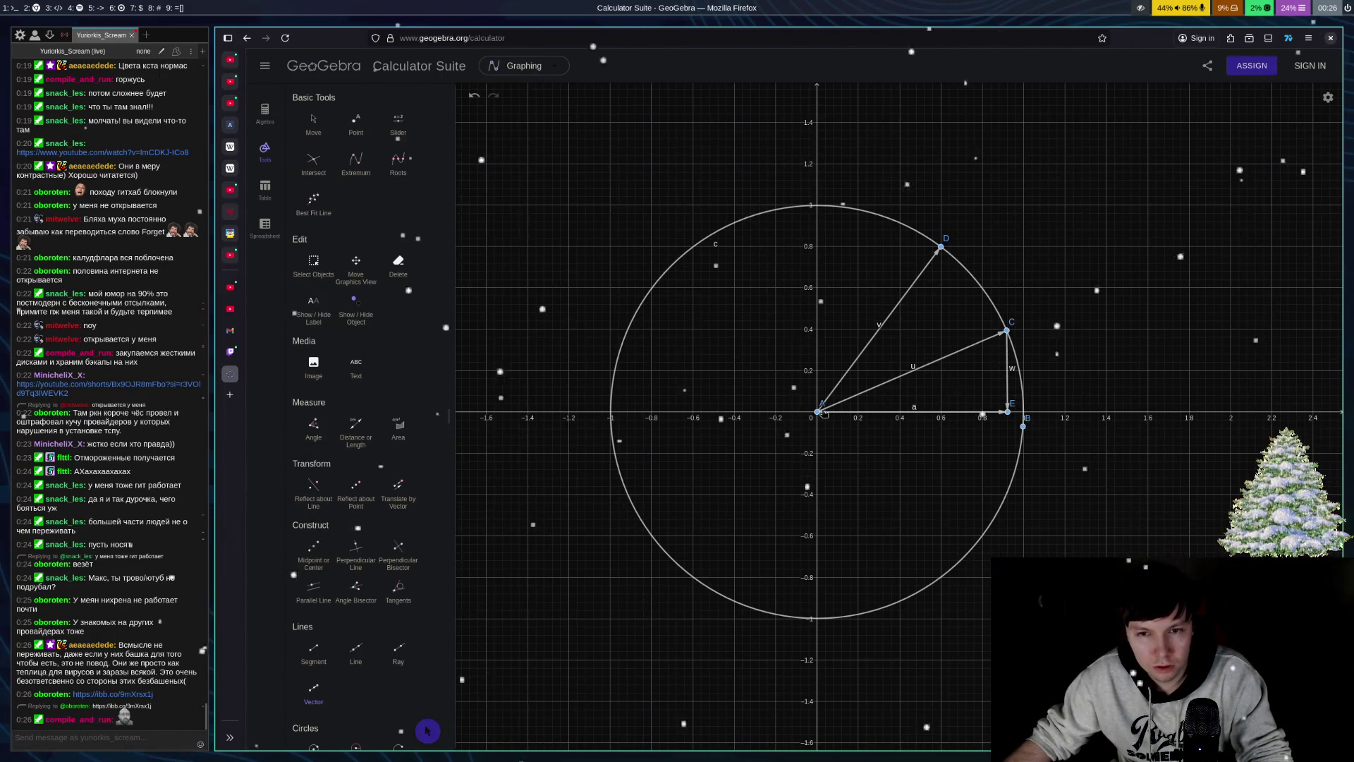
- Create point F on v near D and drop vector d from F to point G on the x-axis
left_click(817, 412)
left_click(939, 248)
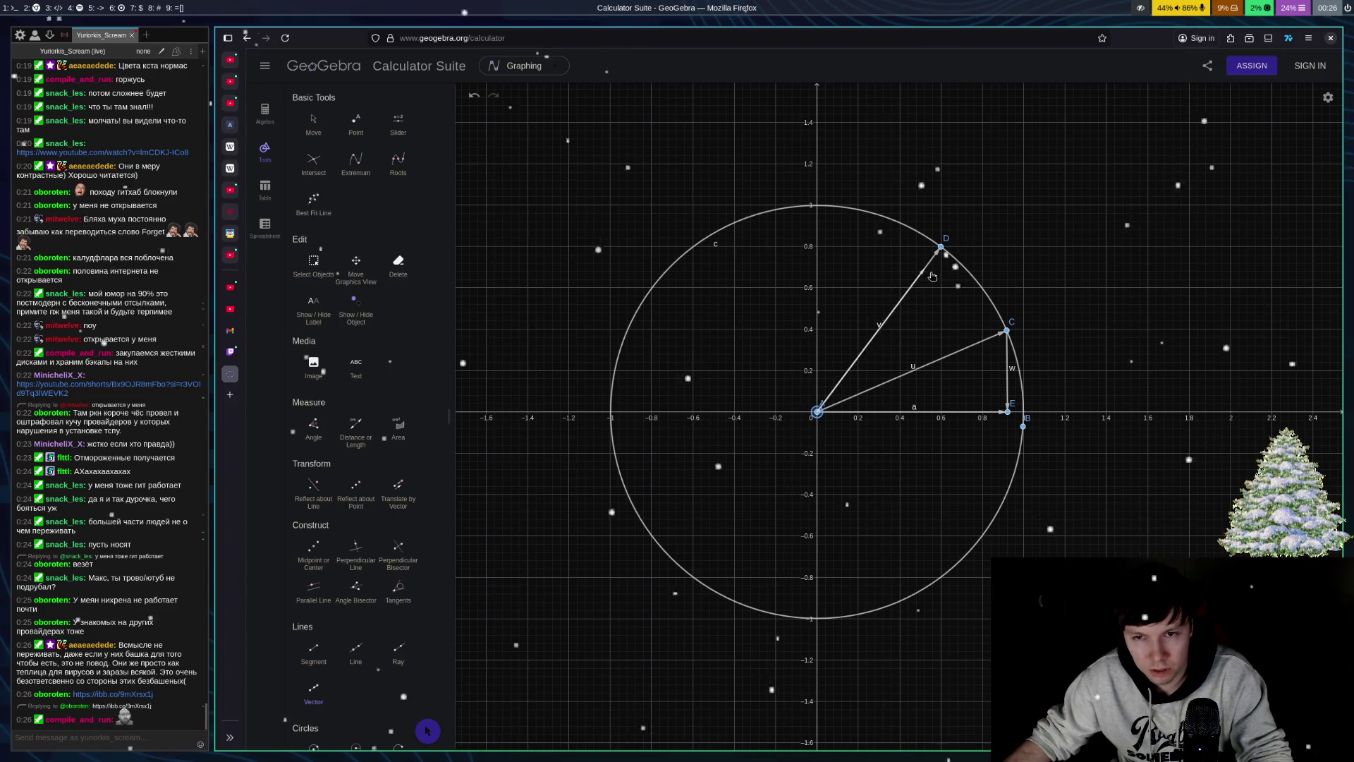
left_click(930, 263)
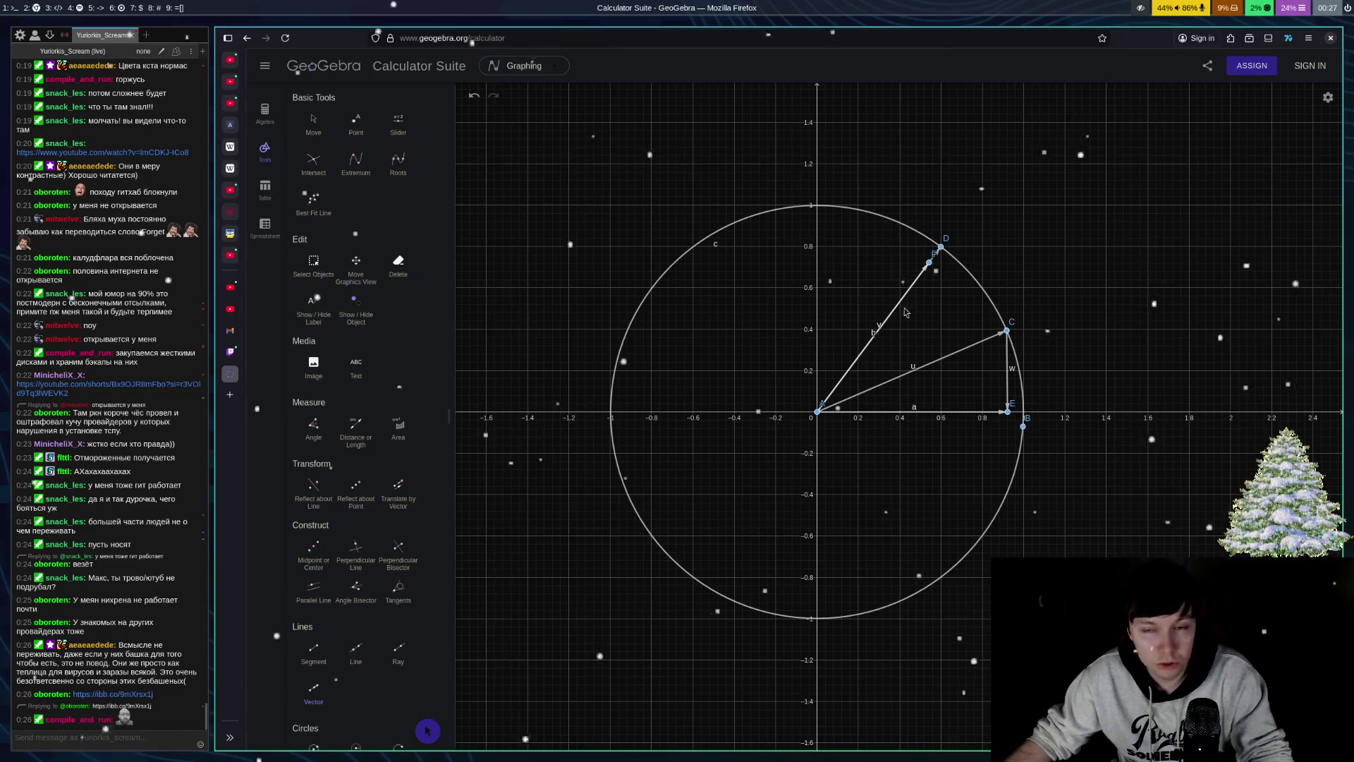
left_click(929, 263)
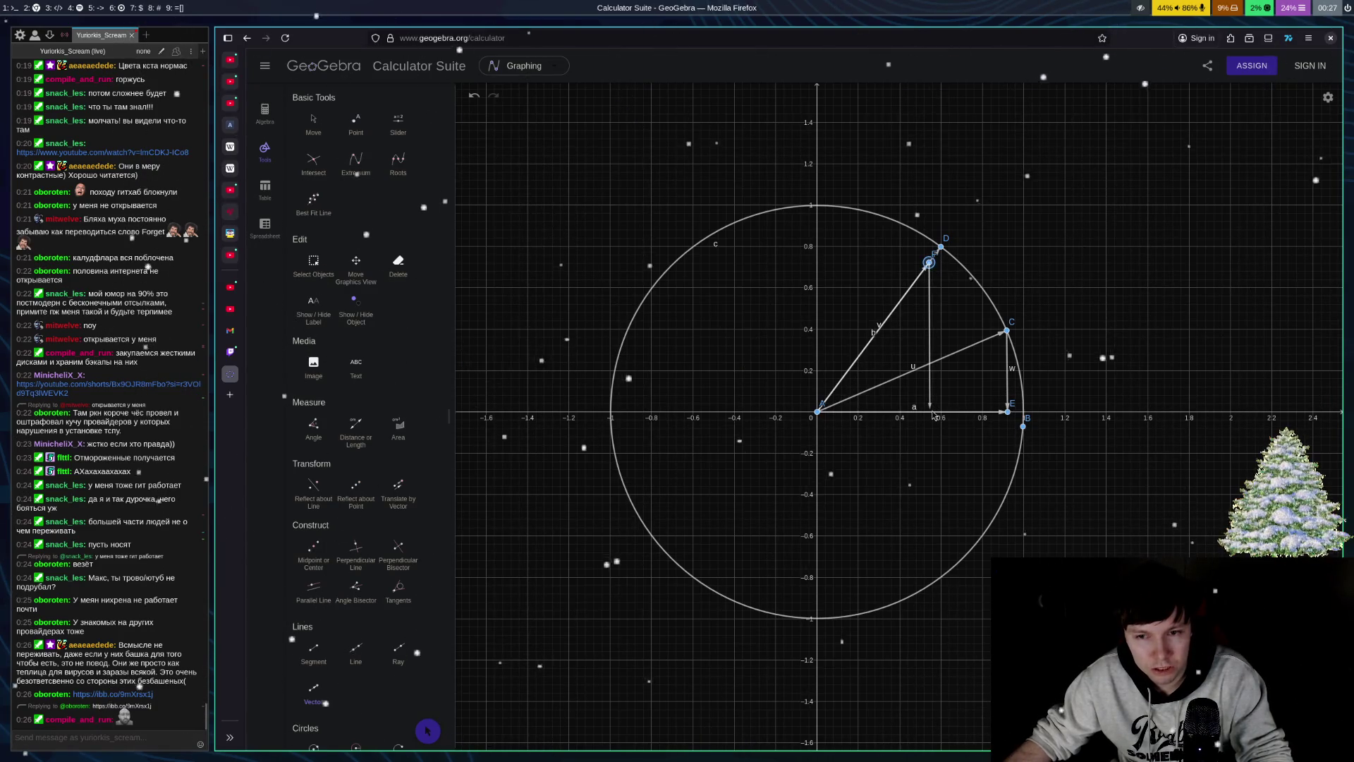
left_click(931, 412)
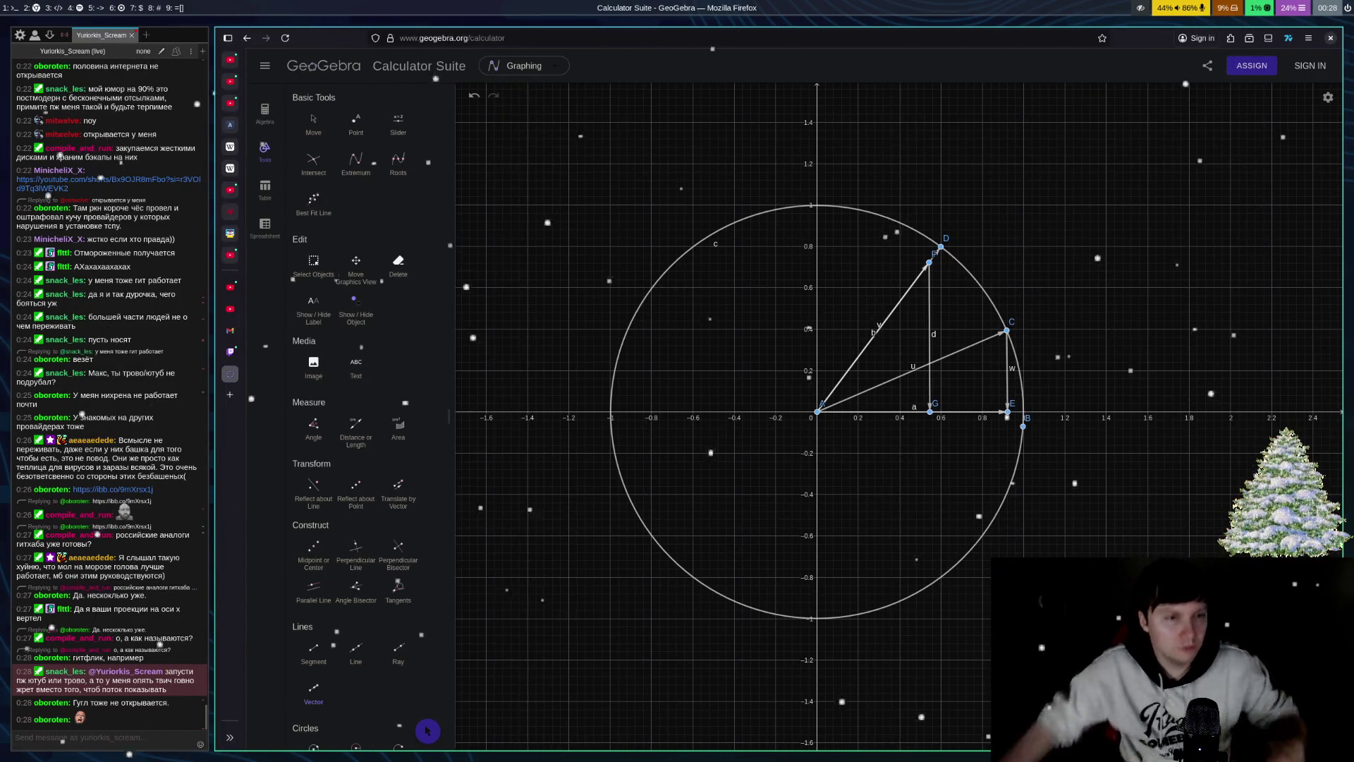
left_click(229, 395)
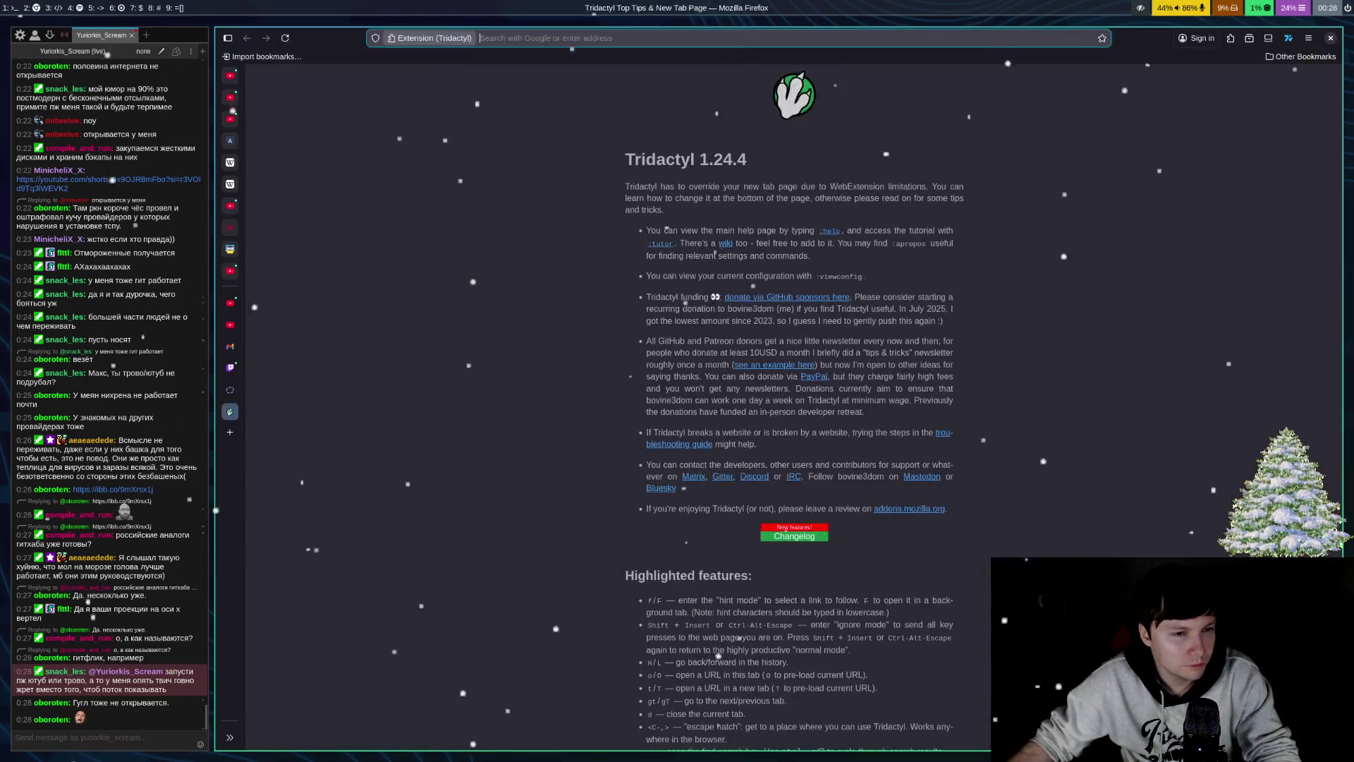
type("google.com")
key("Return")
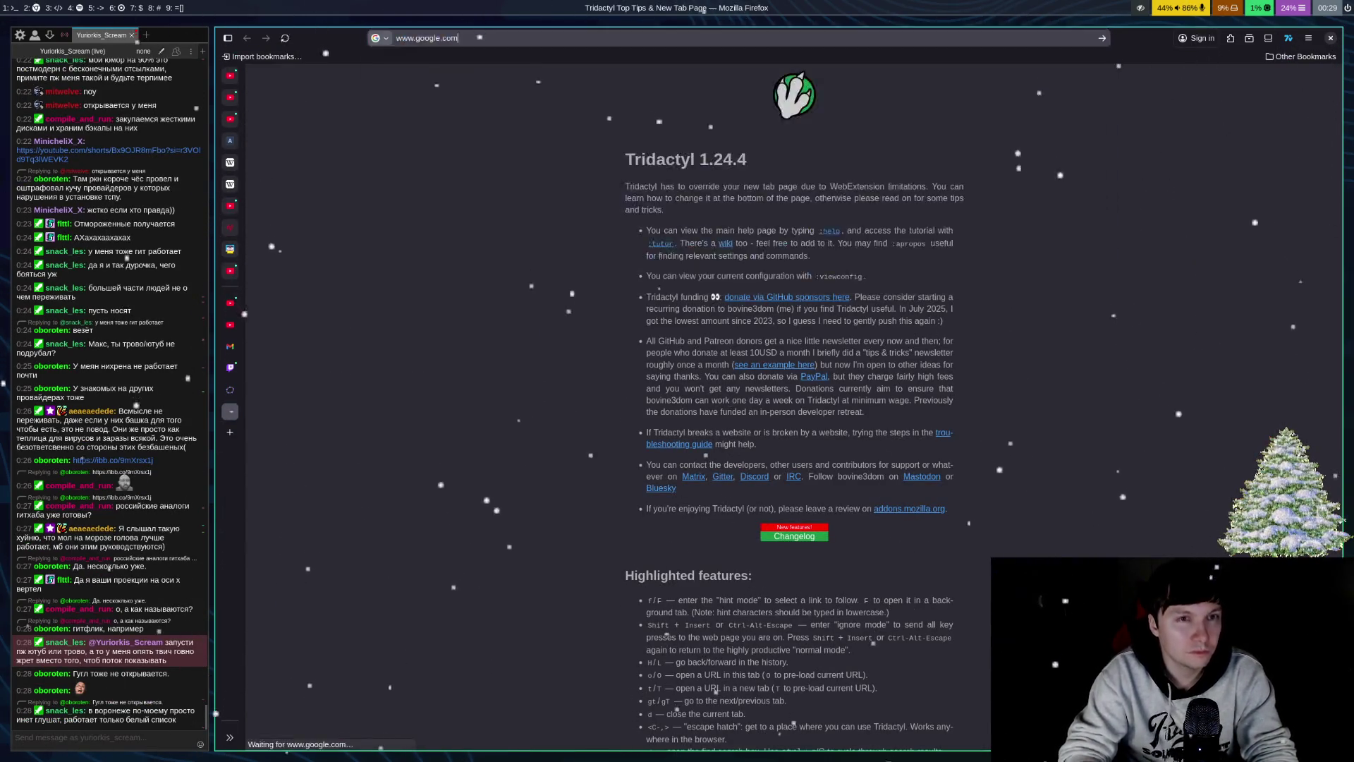
type("trovo")
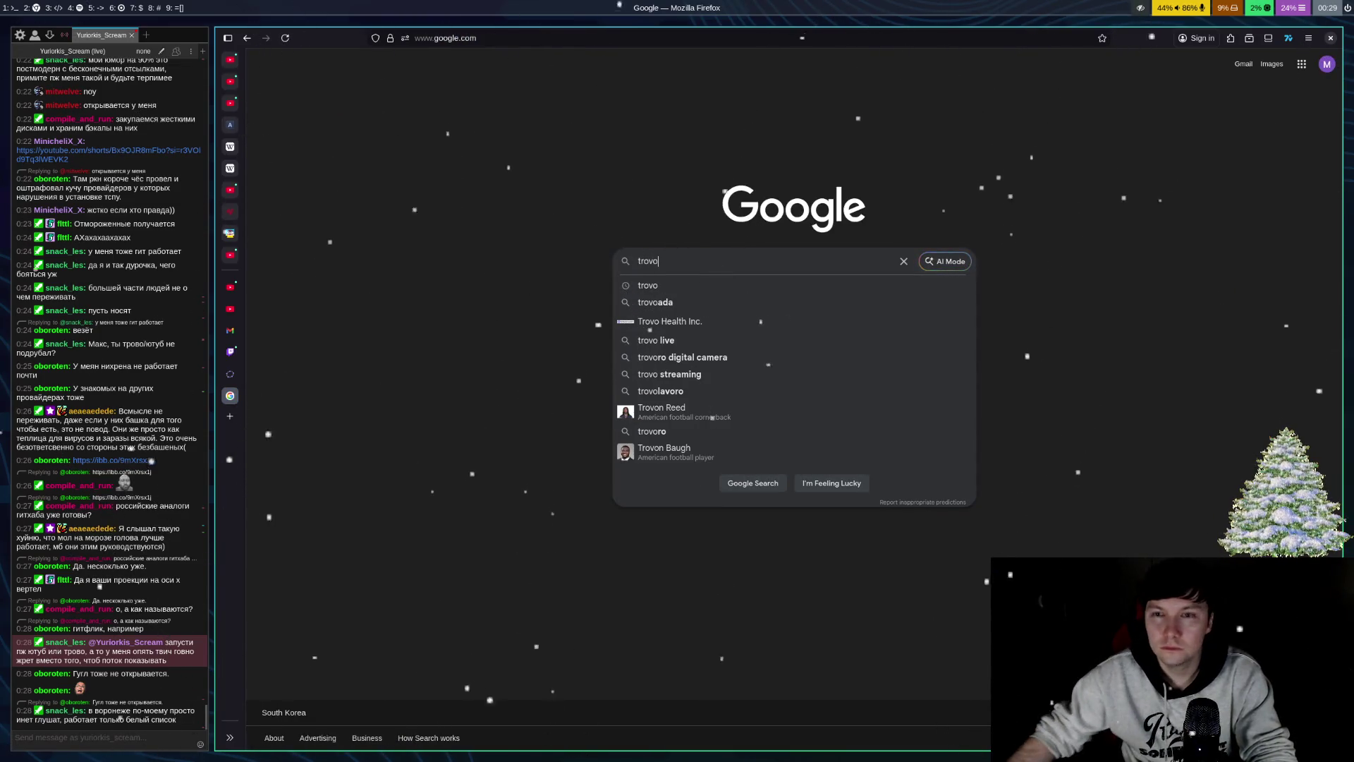
left_click(661, 285)
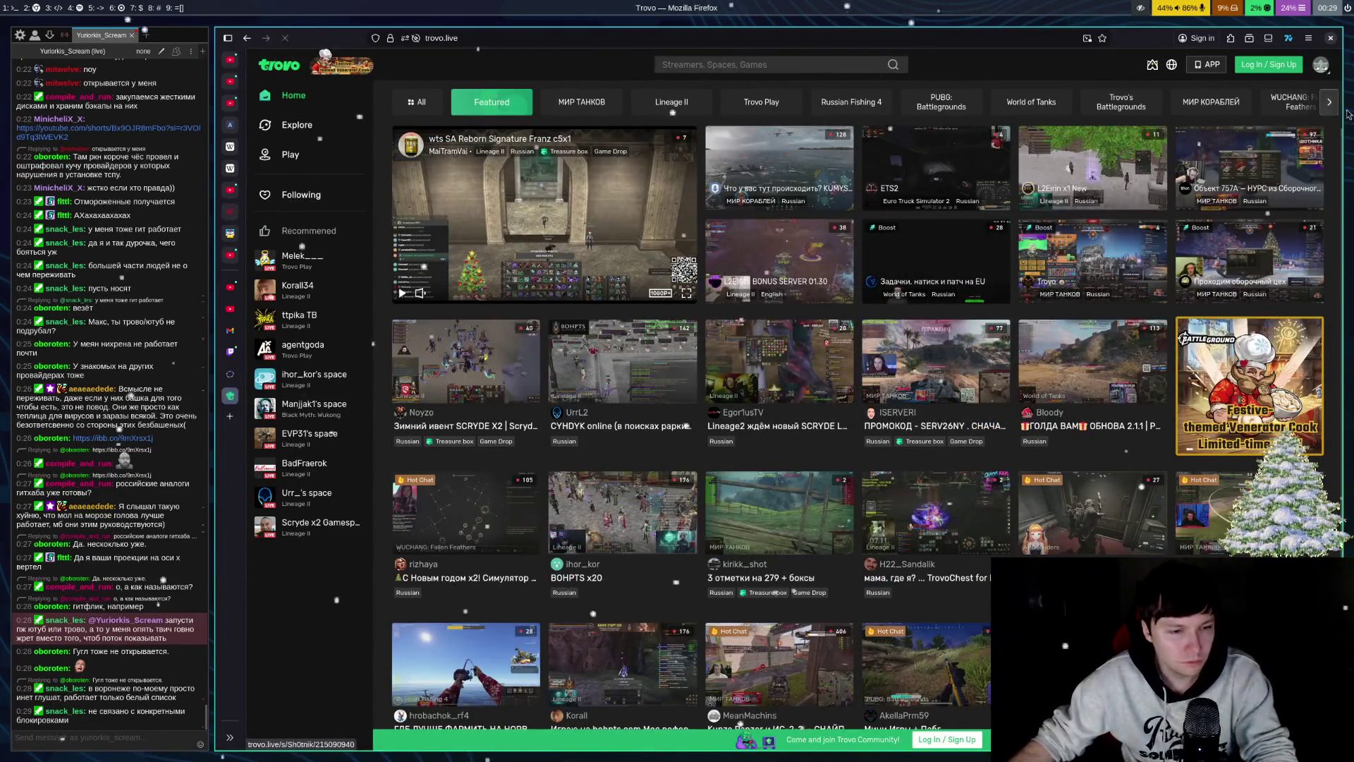
left_click(1330, 77)
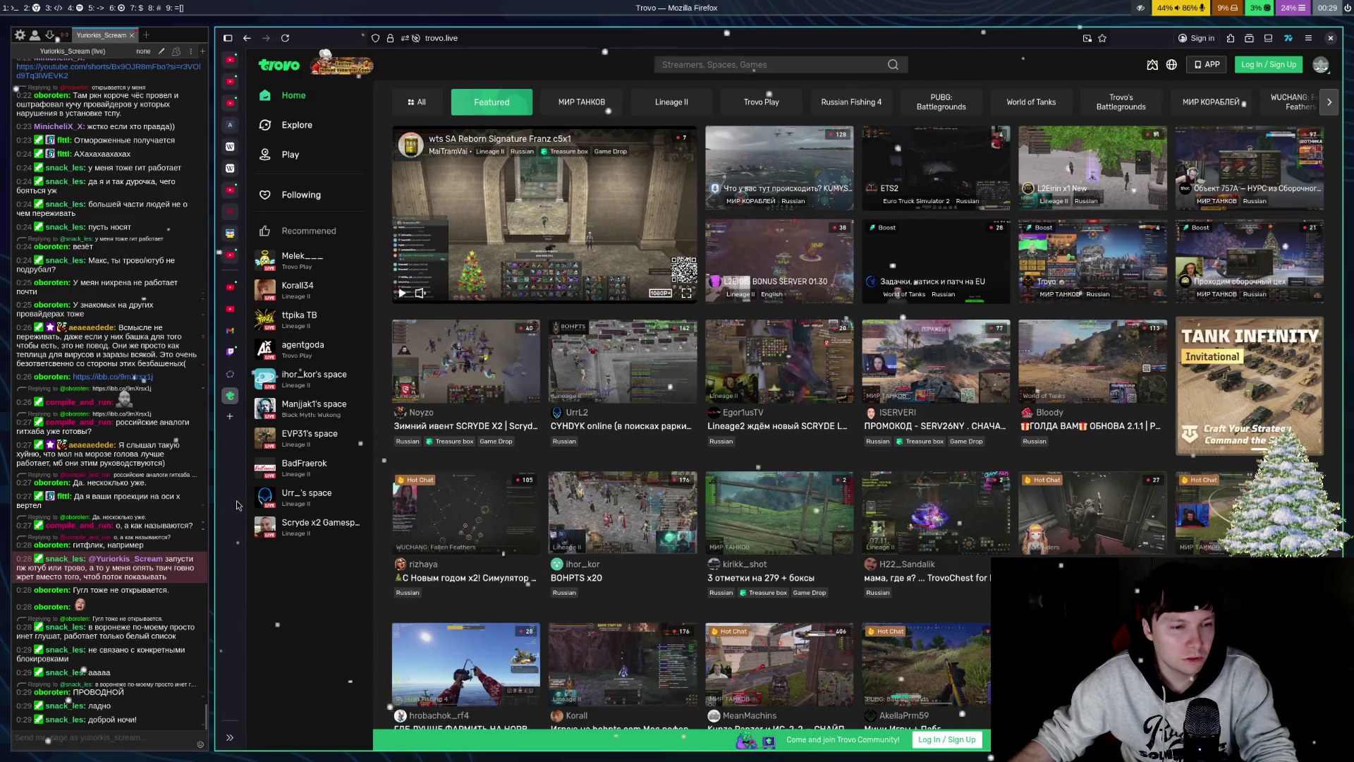
key("ctrl+w")
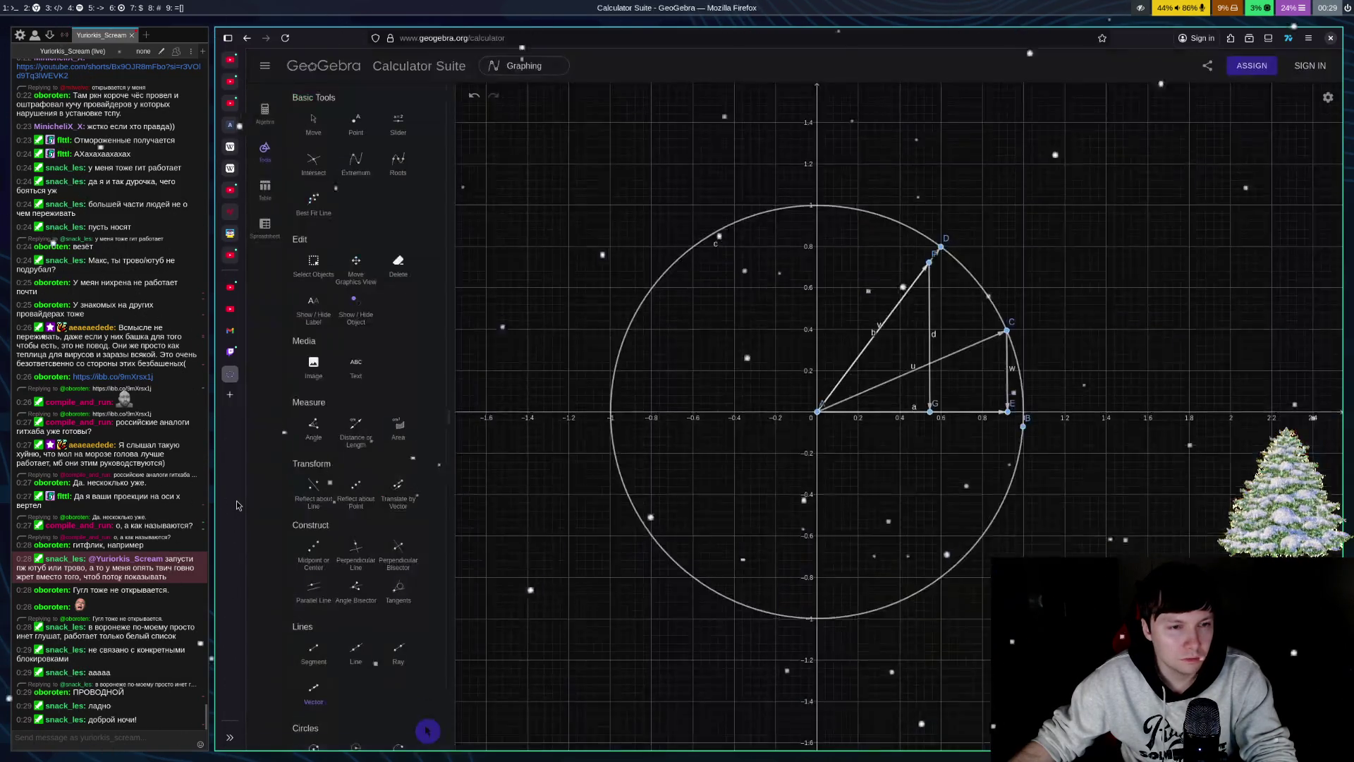
key("super+4")
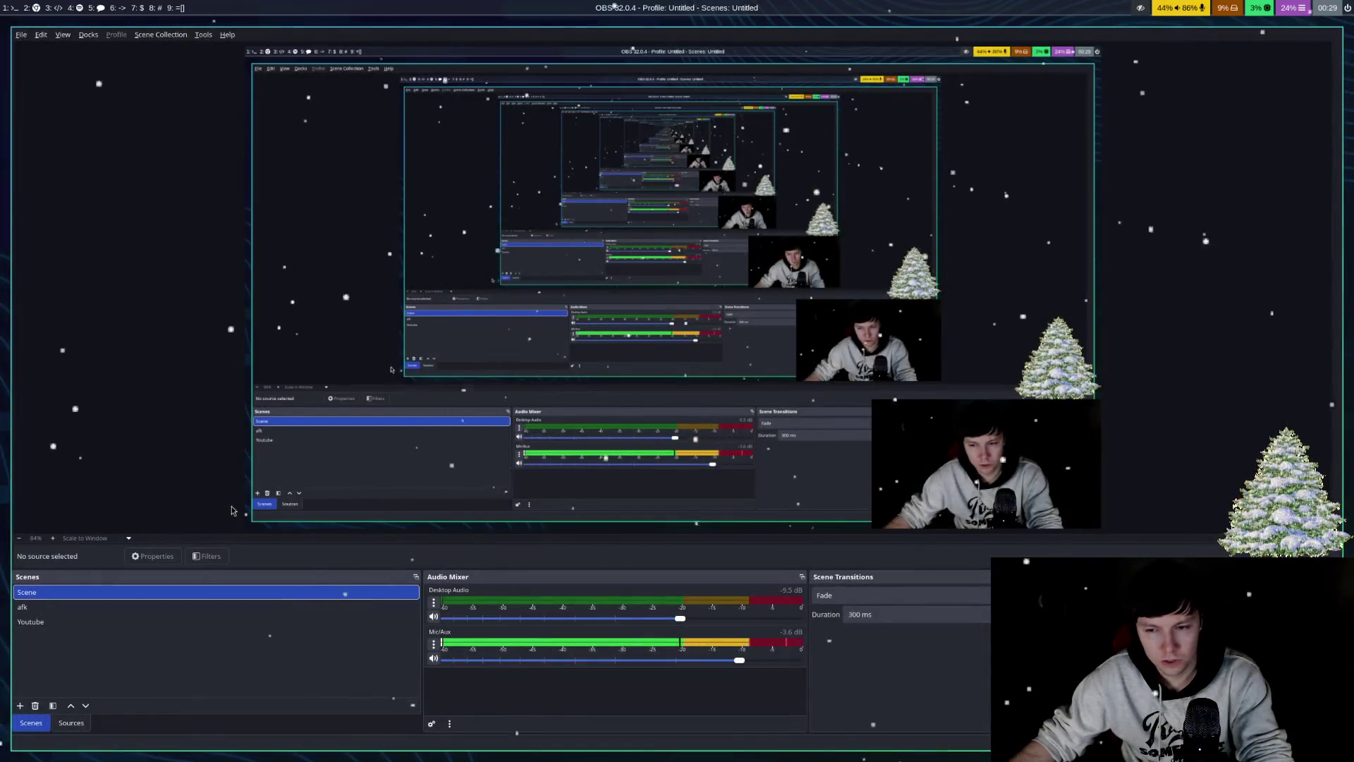
key("super+2")
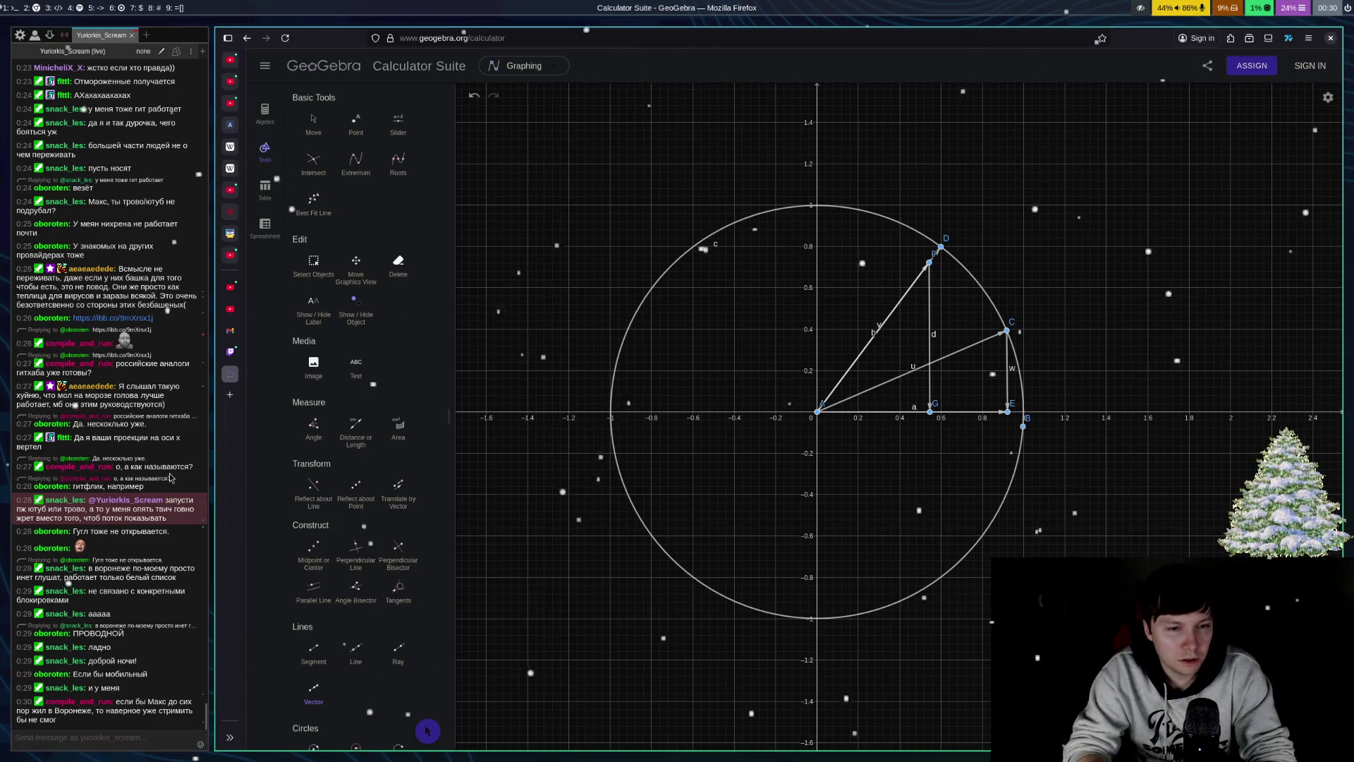
- Open a terminal below the browser and start a python3 REPL
key("super+Return")
key("Down")
key("Down")
key("Down")
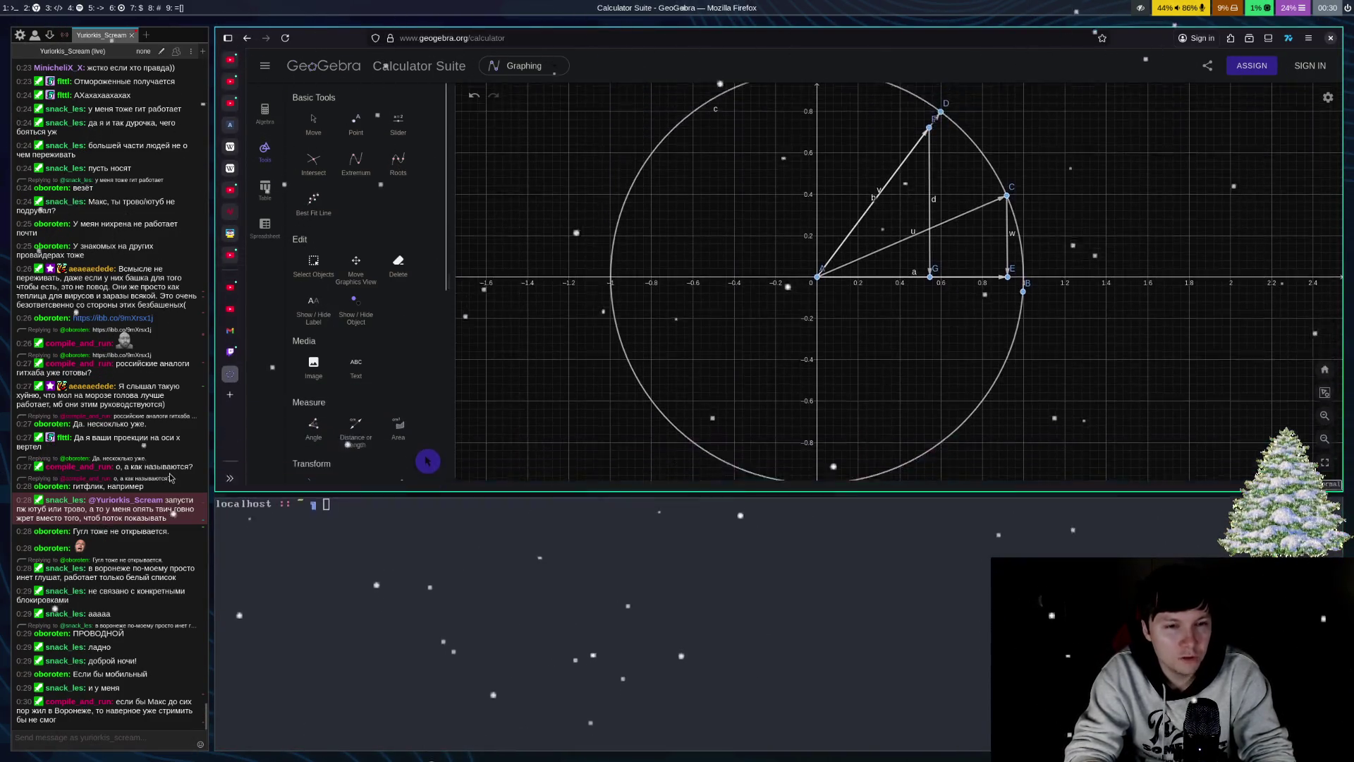
key("super+Down")
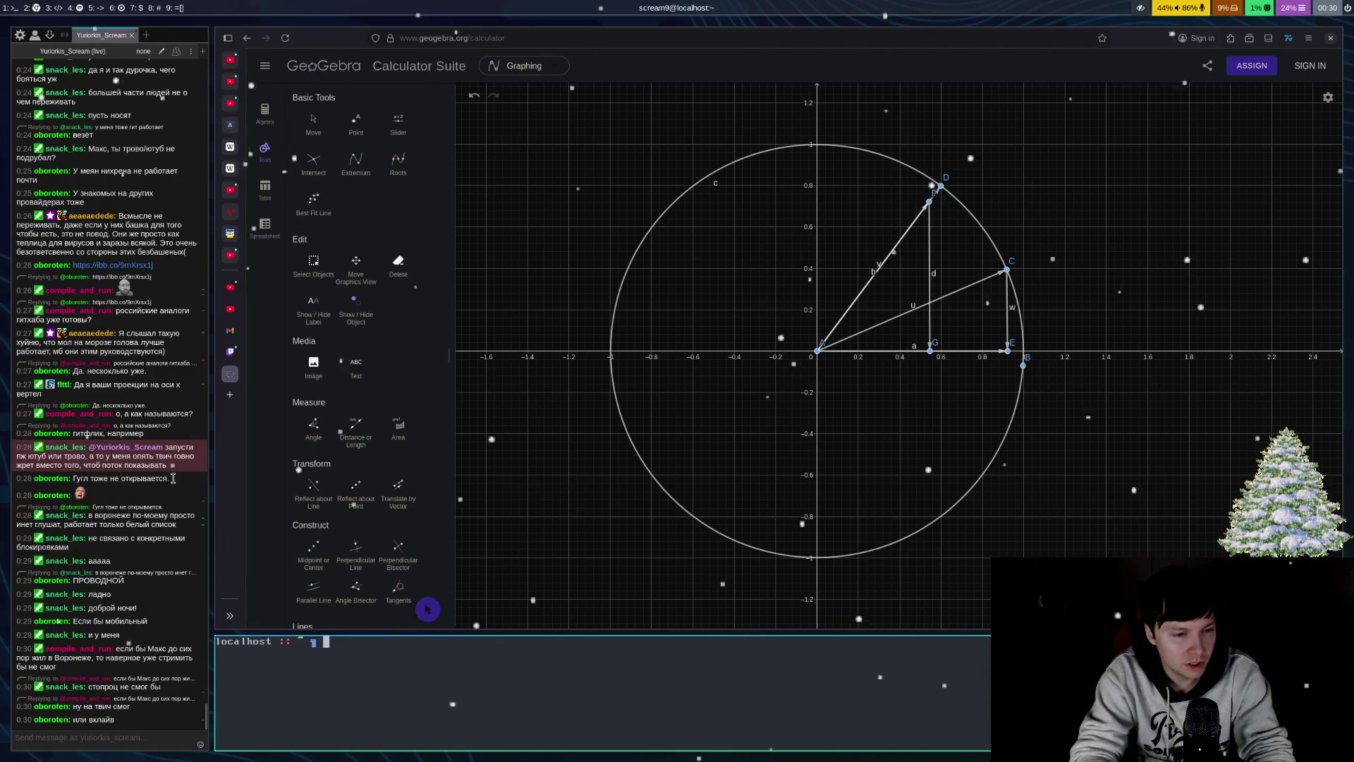
key("BackSpace")
key("BackSpace")
key("BackSpace")
type("w")
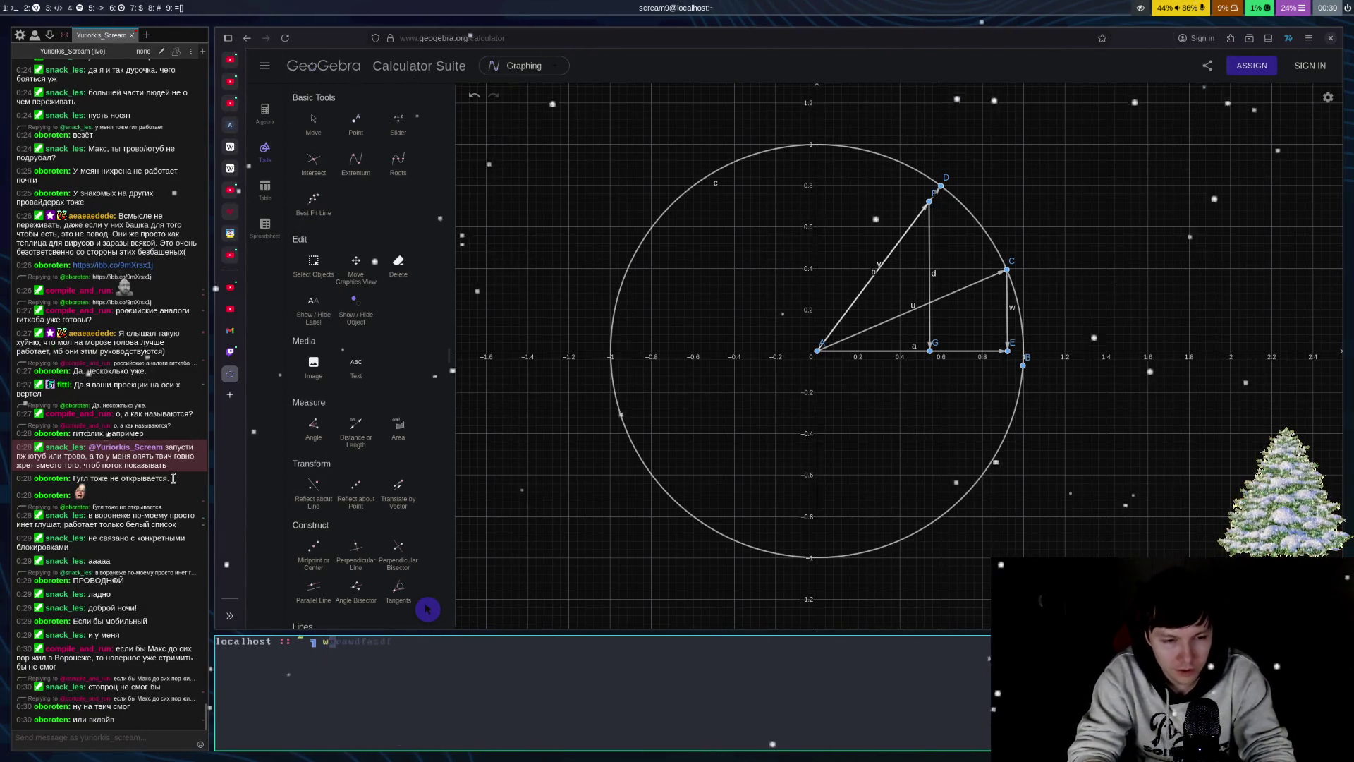
type("python3")
key("Return")
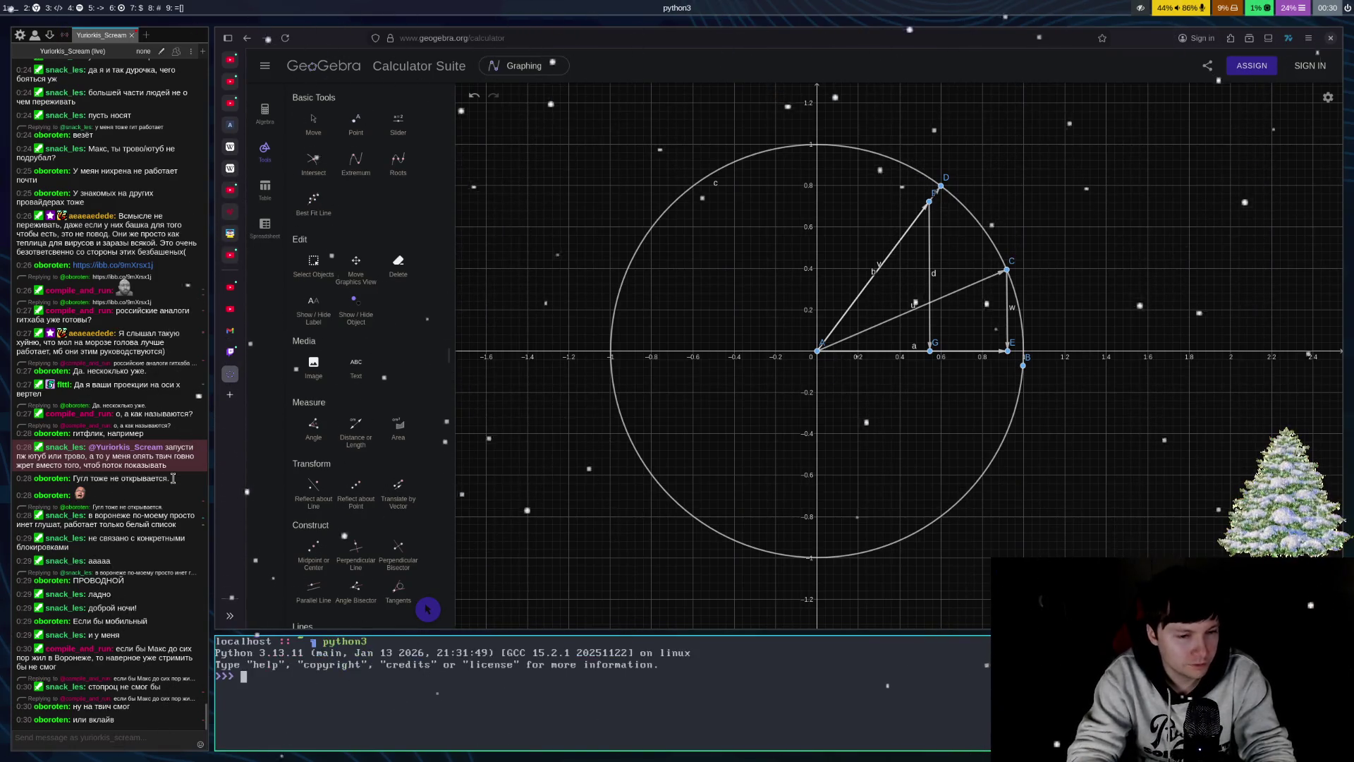
- Import math and evaluate math.cos(math.radians(30)), giving 0.8660254037844387
type("im")
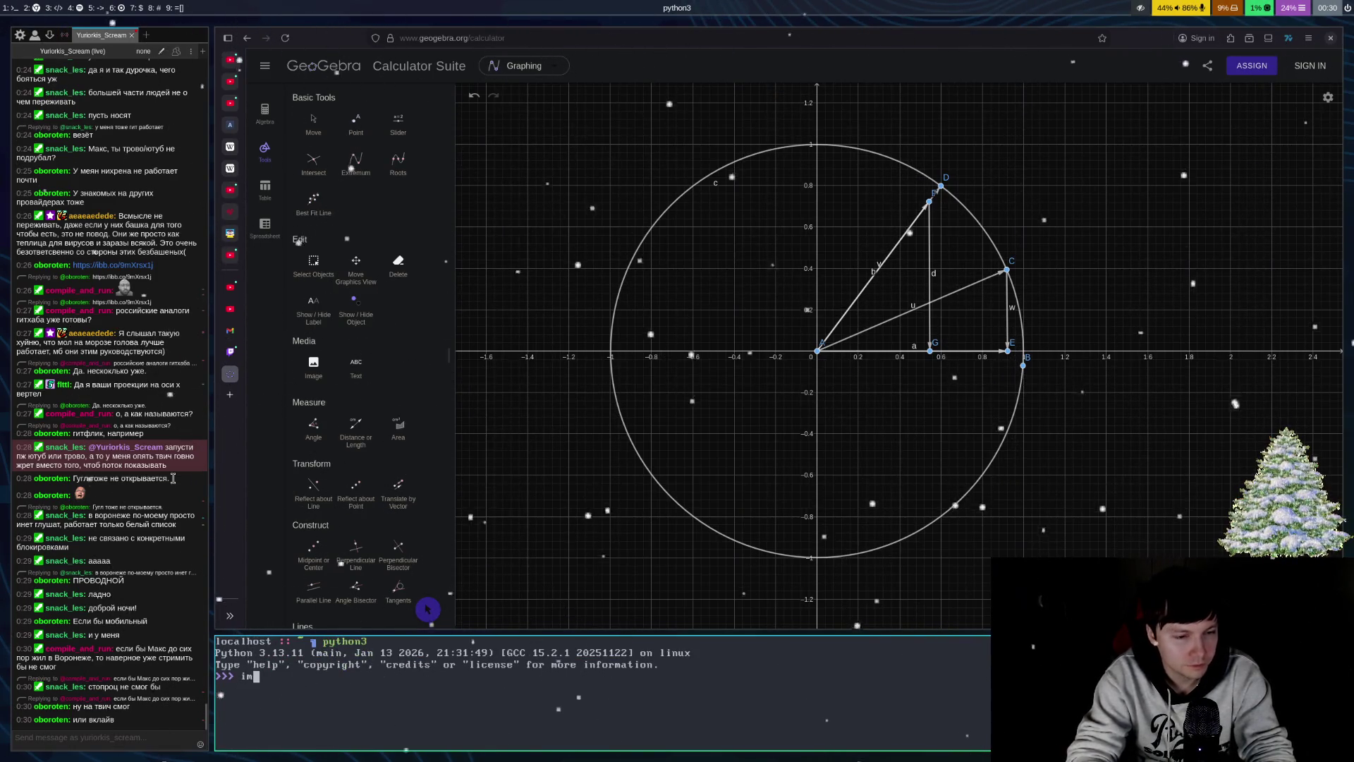
type("port math")
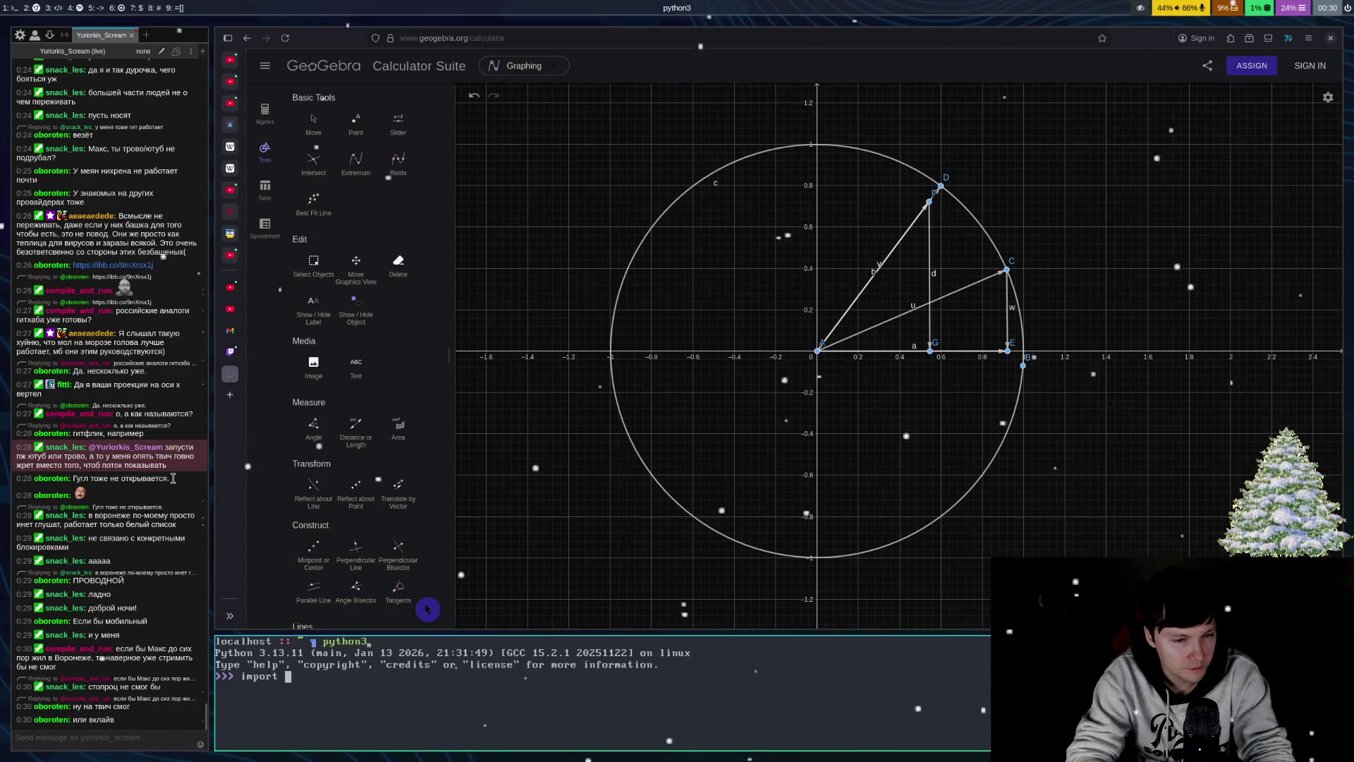
key("Return")
type("math")
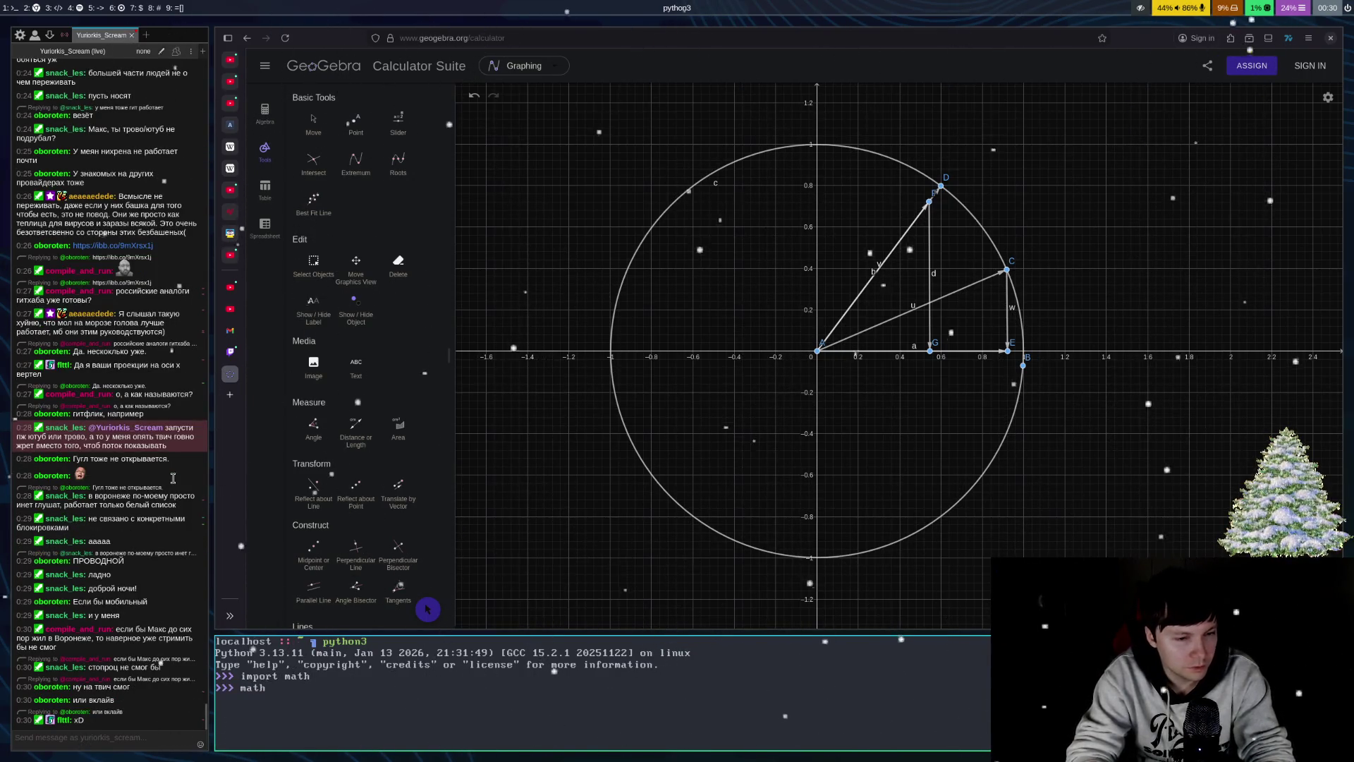
type(".")
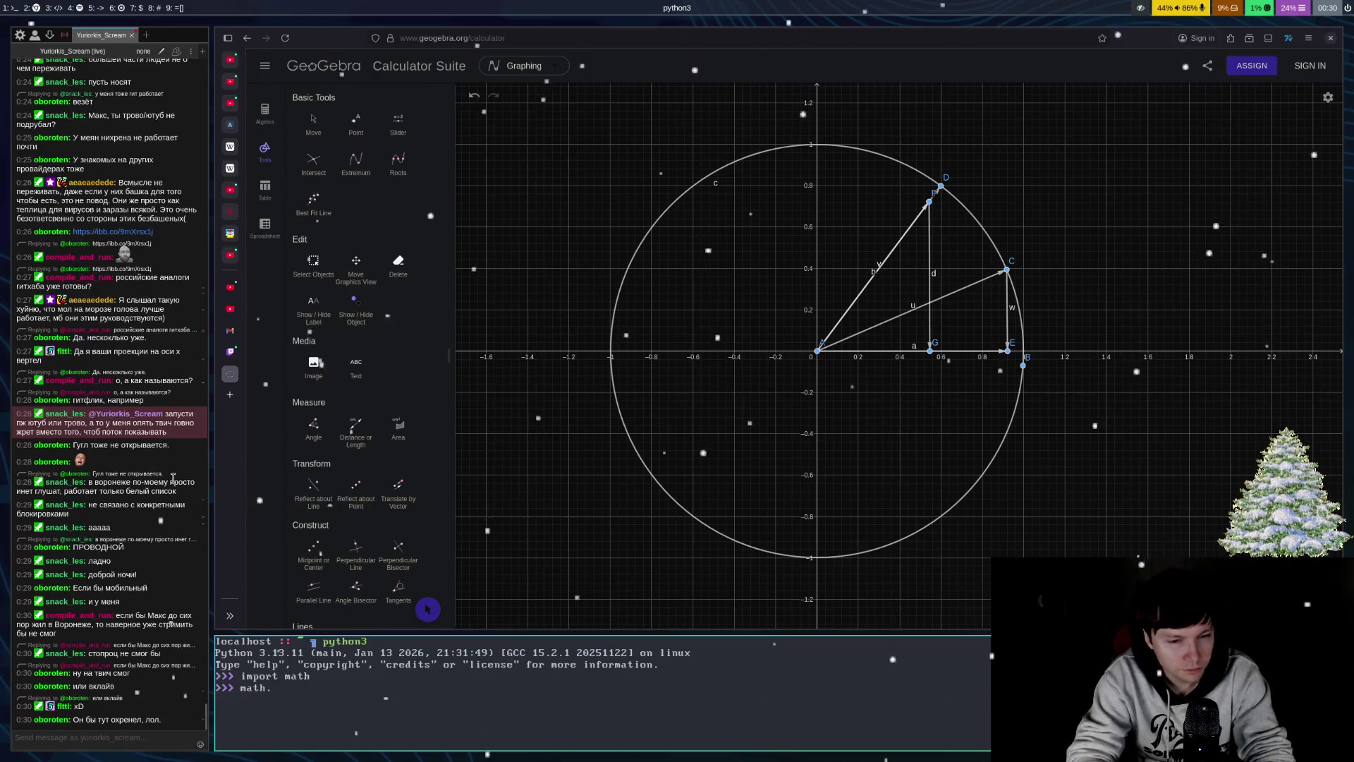
type("cos(")
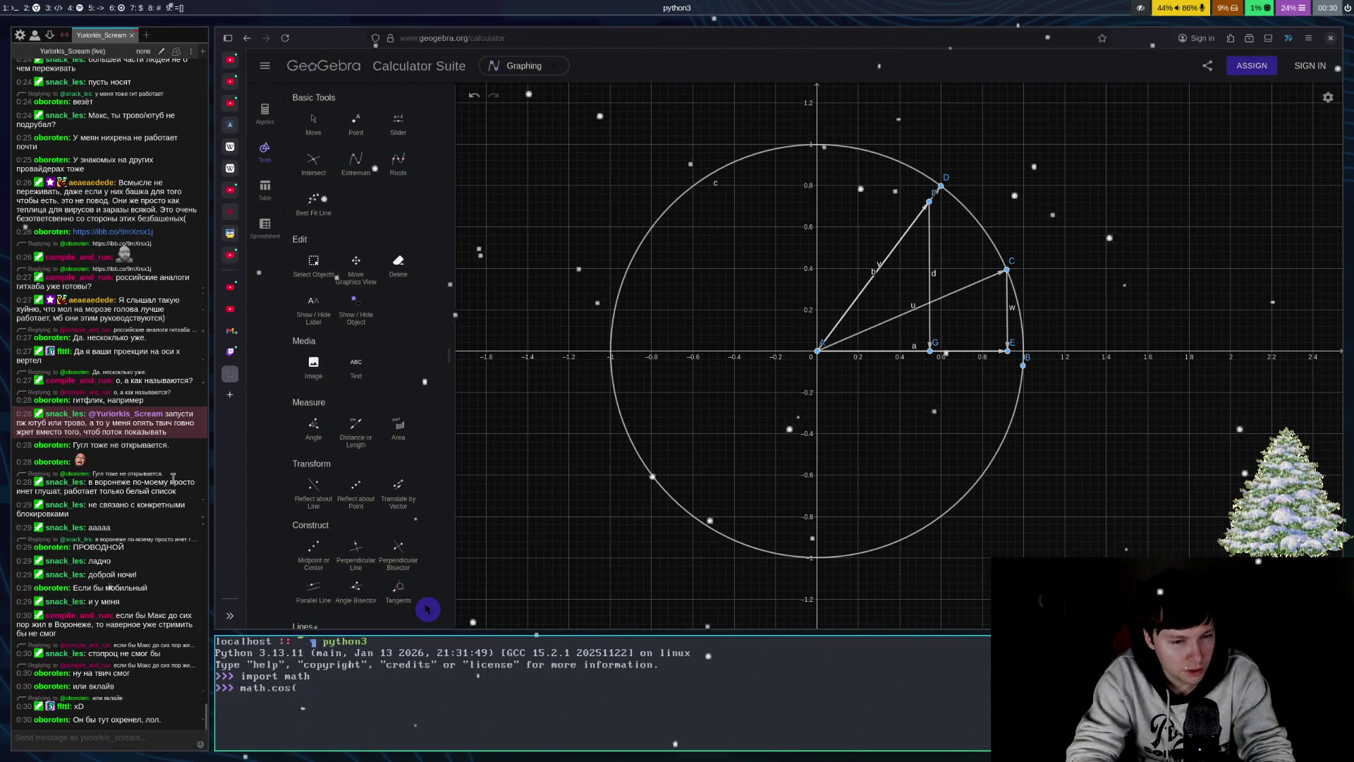
type("math.")
type("r")
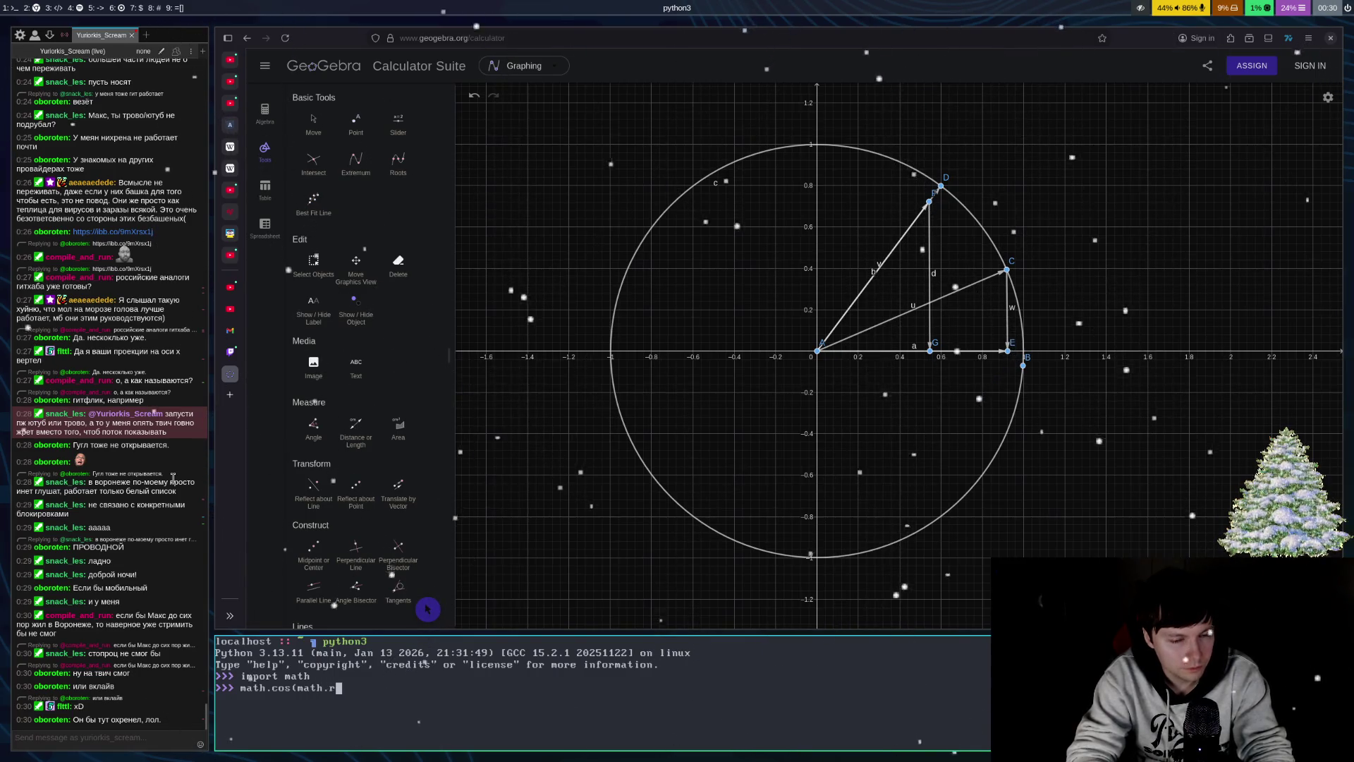
type("adians(")
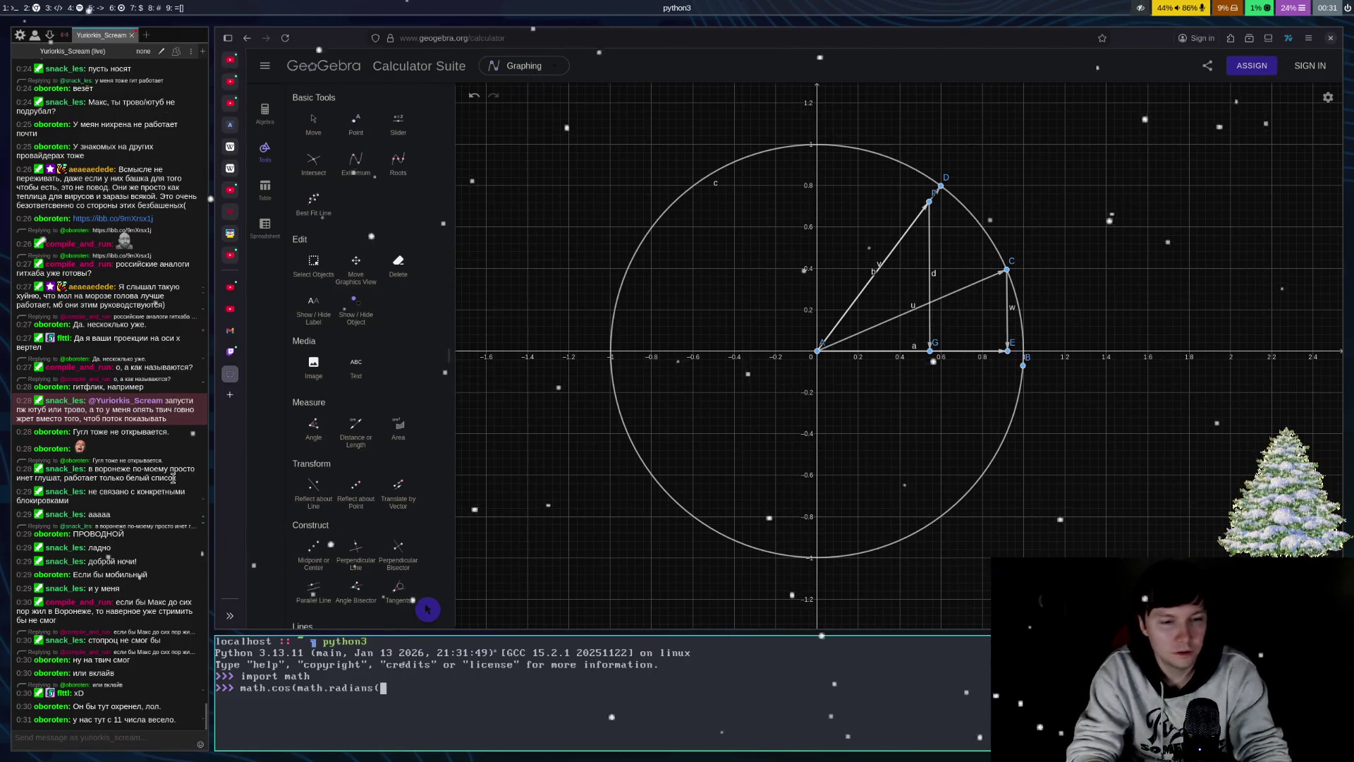
type(")")
key("Return")
- Recompute the cosine for 60 degrees (0.5000000000000001), then evaluate 0.86 * 0.5 = 0.43
key("Up")
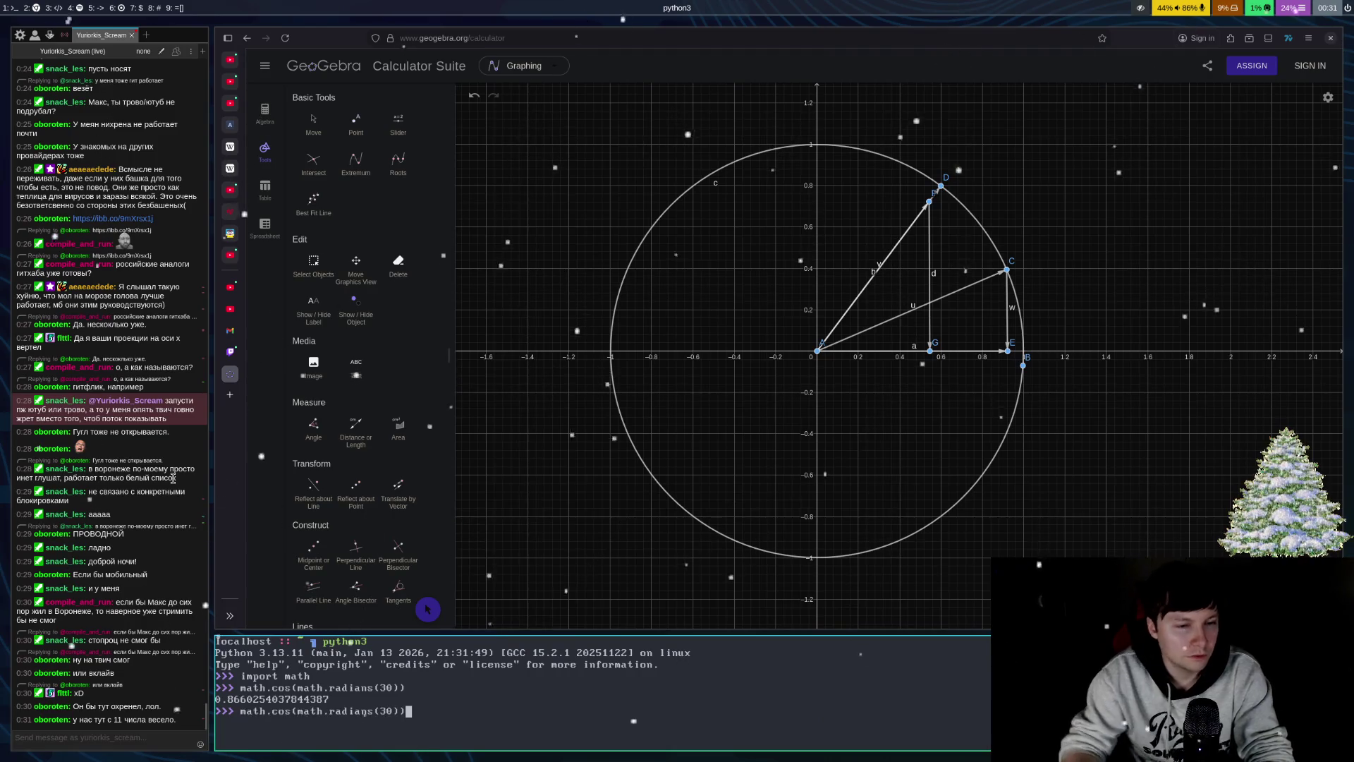
key("Left")
key("Left")
key("BackSpace")
key("BackSpace")
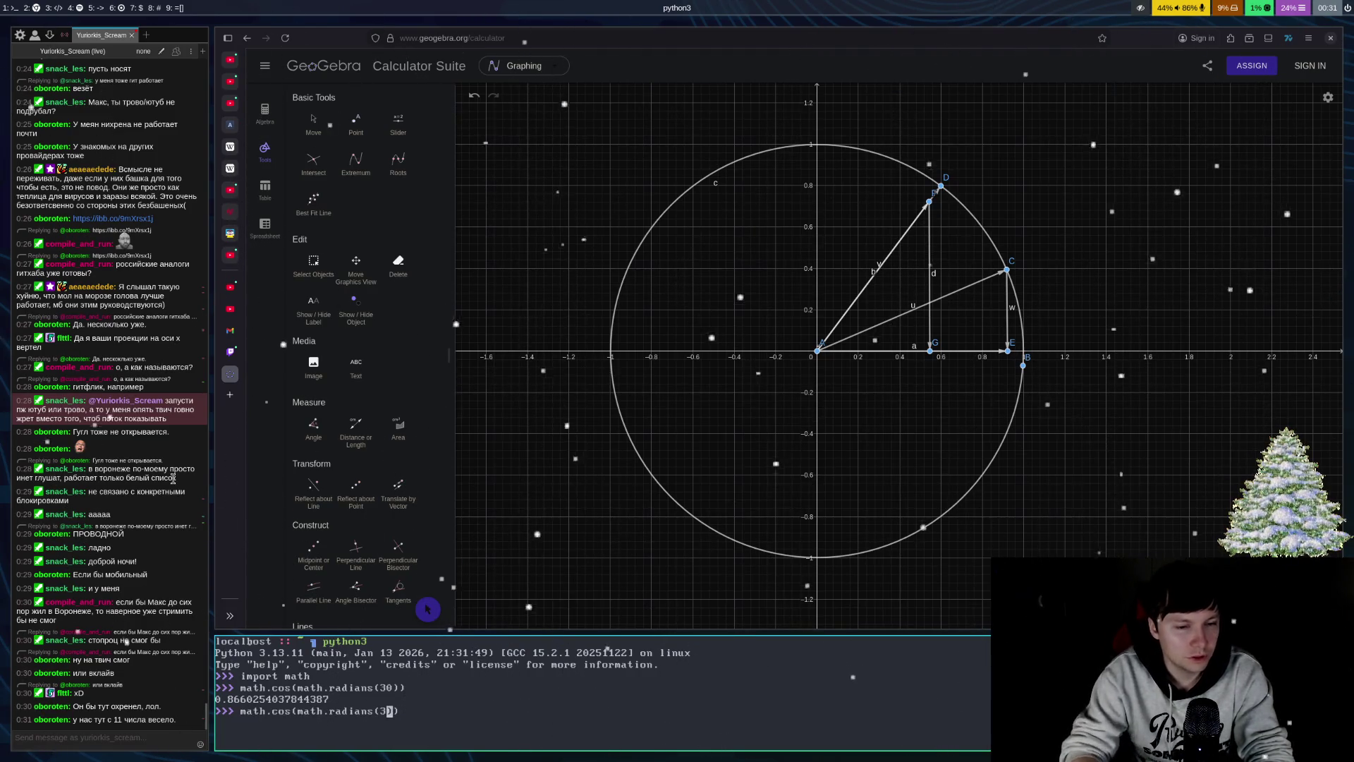
type("60")
key("Return")
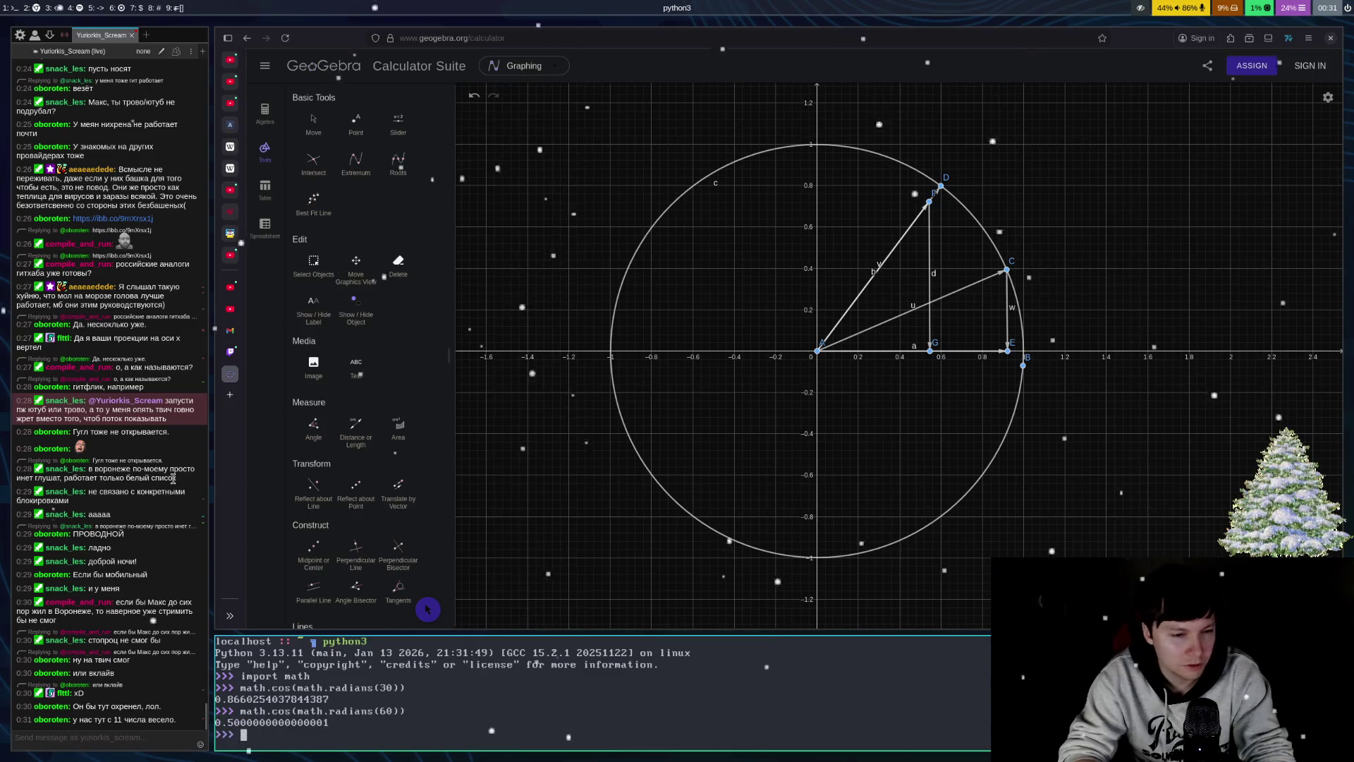
type("0.")
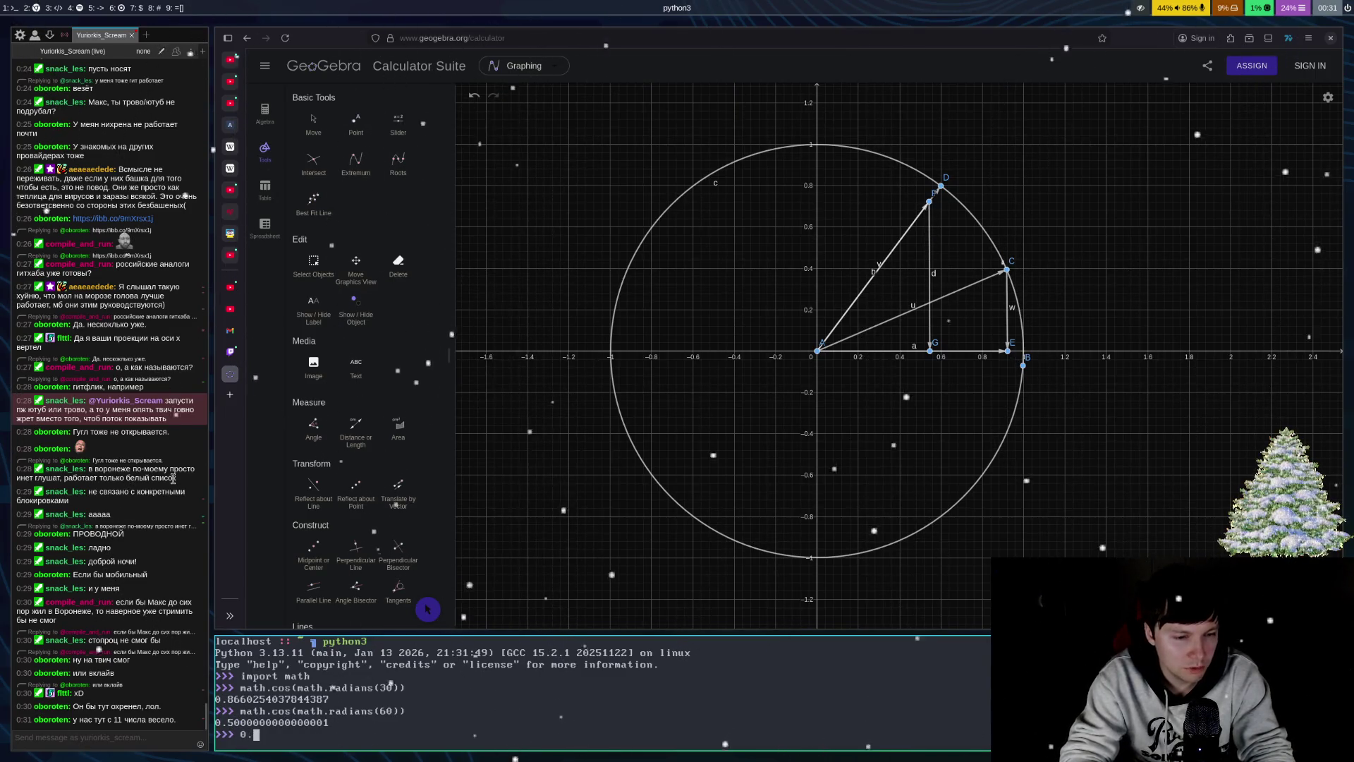
type("9* 0.5")
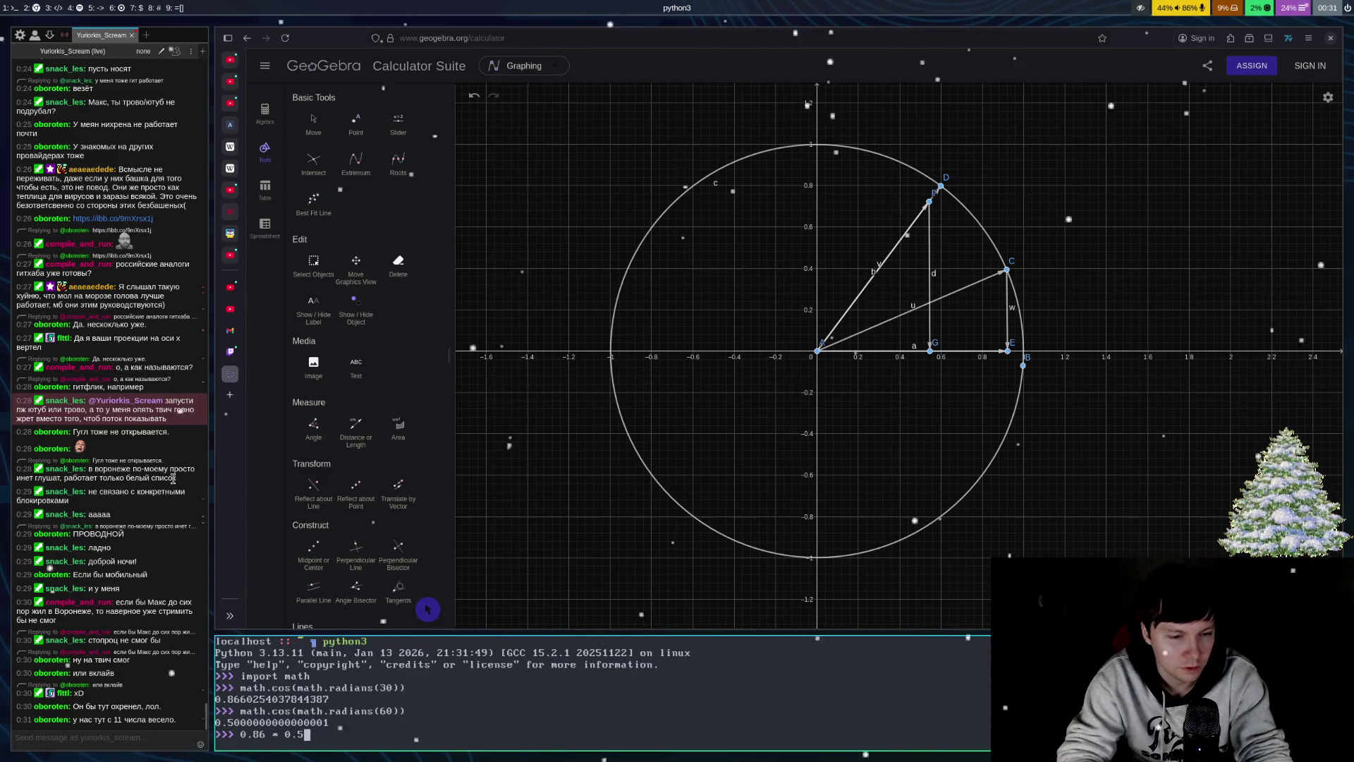
key("Return")
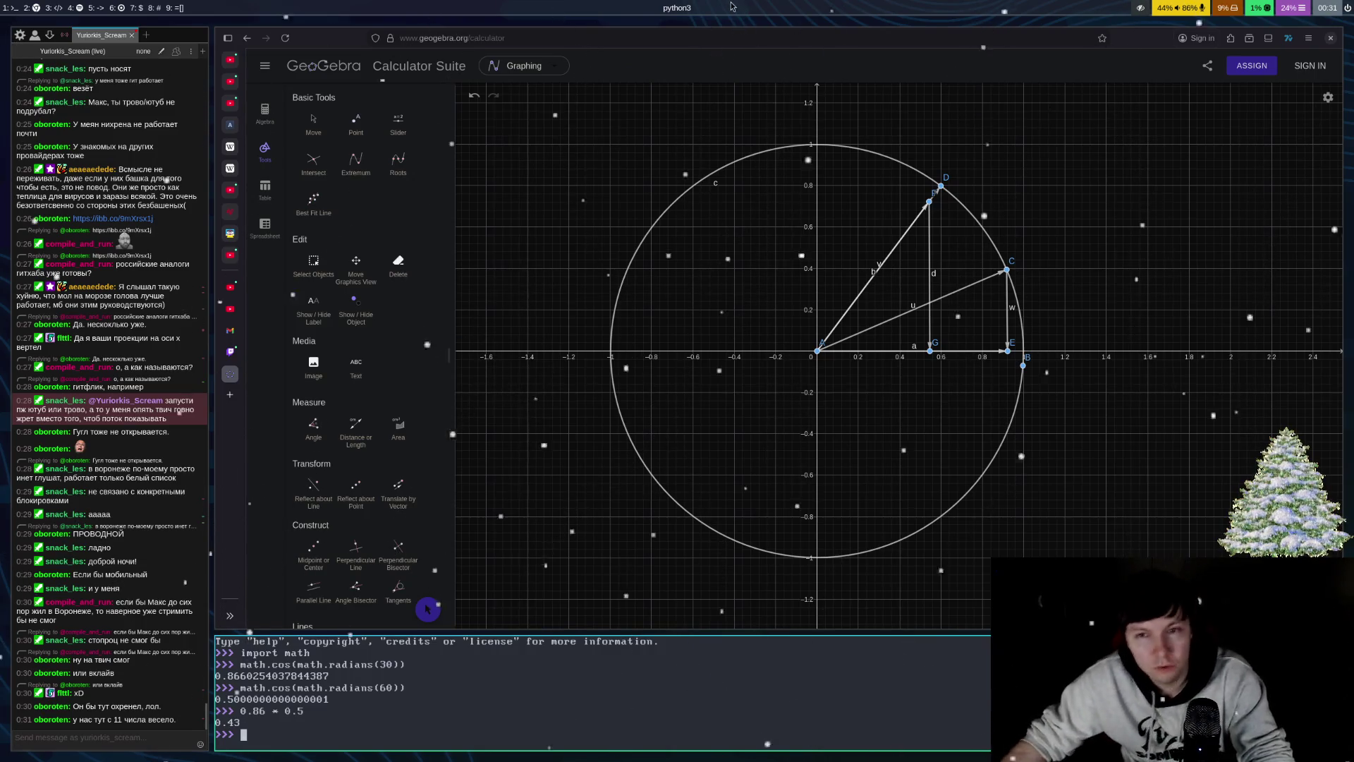
- Focus the Firefox window showing the GeoGebra unit circle
left_click(512, 359)
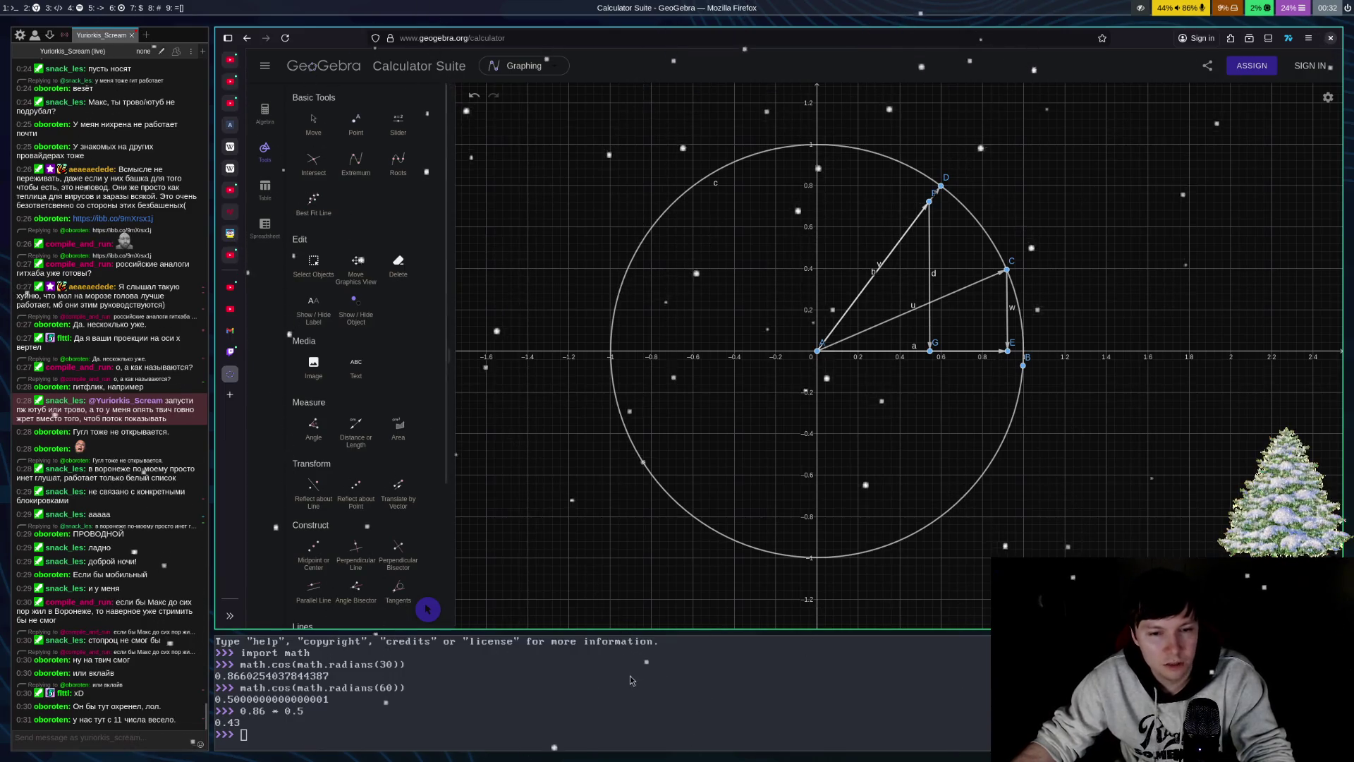
- Return focus to the Python session, then back to Firefox, now showing the 'Выгодно вложился' Short
key("super+Down")
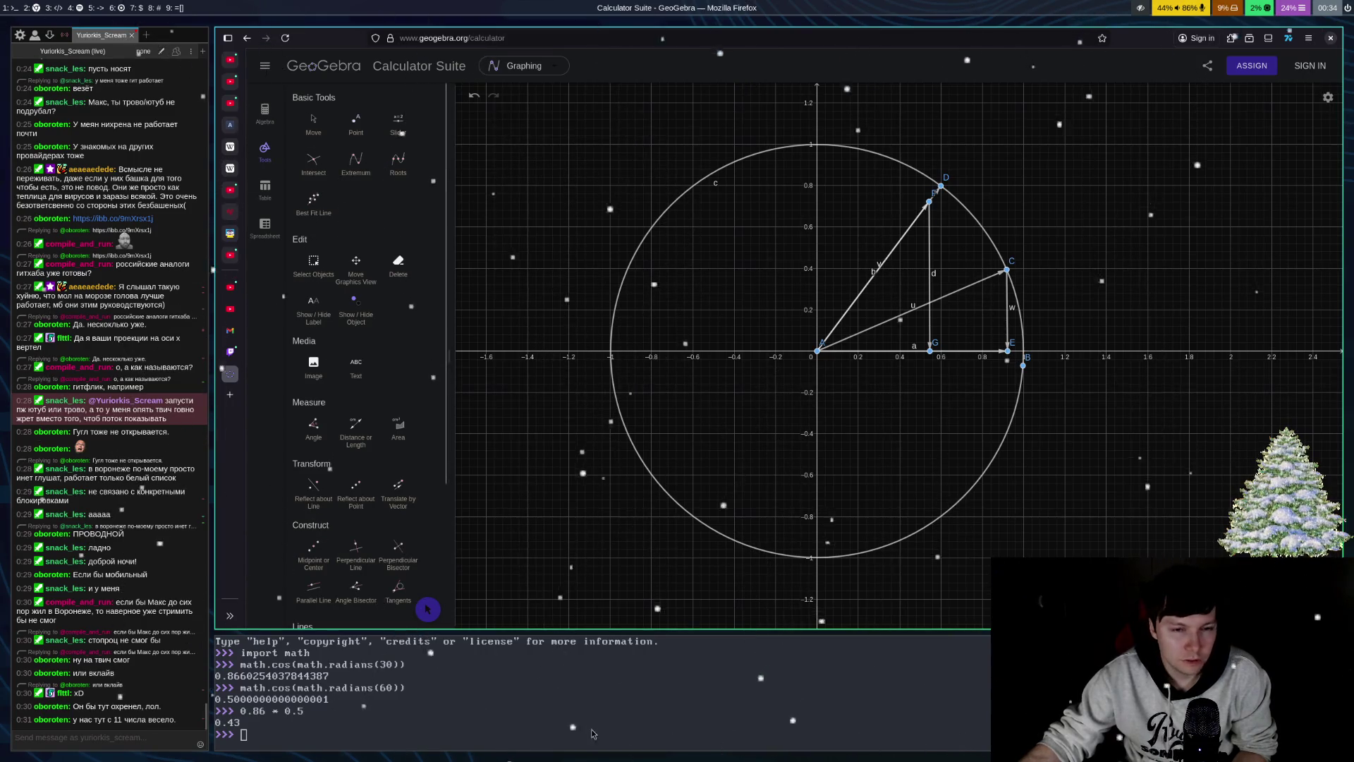
left_click(493, 713)
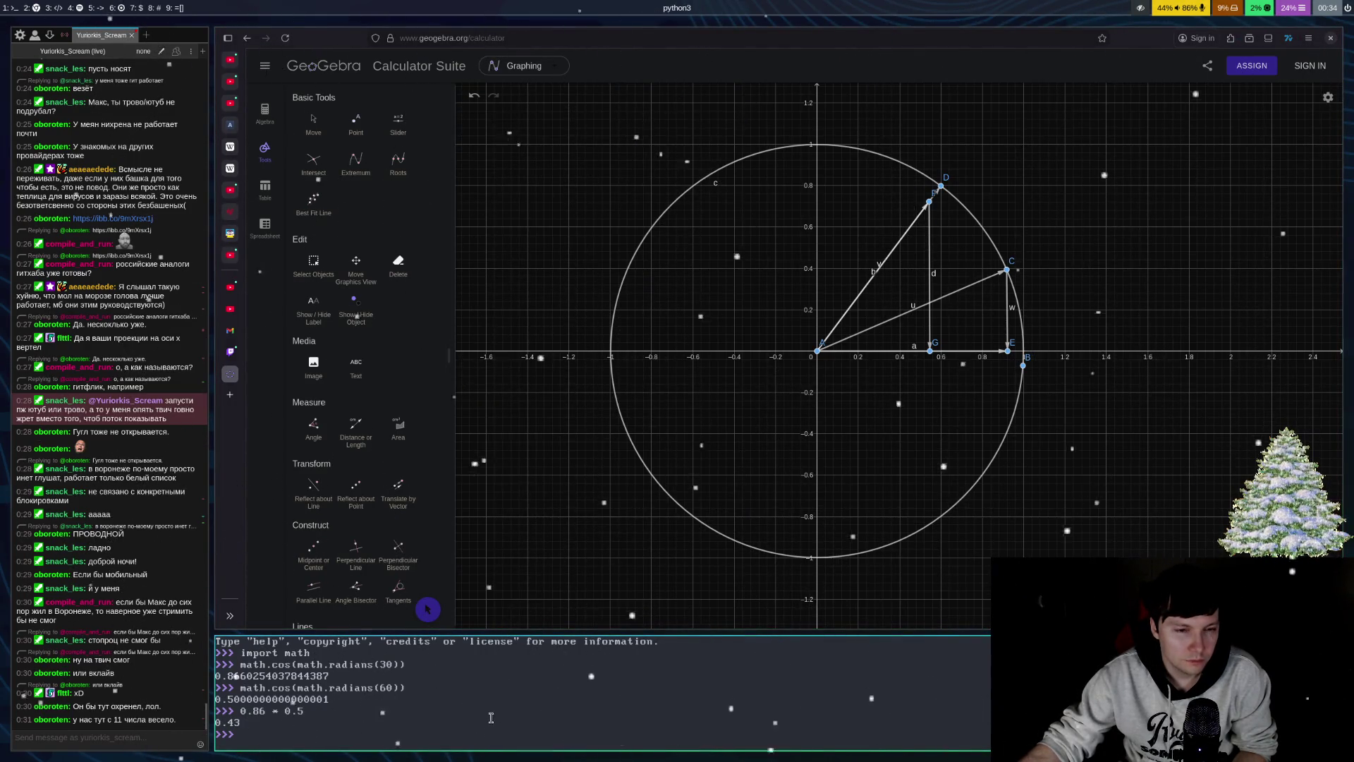
left_click(241, 613)
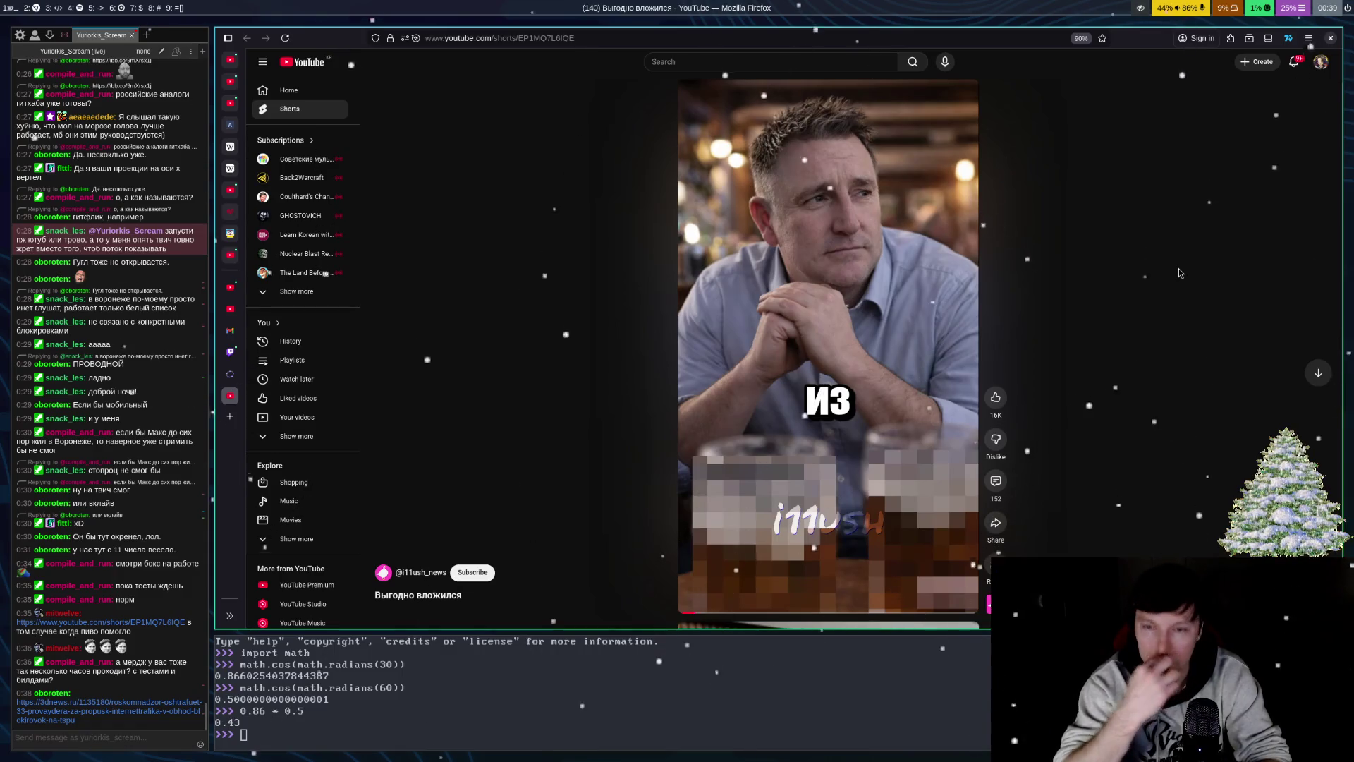
- Open the 3DNews Roskomnadzor article linked in the stream chat, then refocus the chat
mouse_move(891, 459)
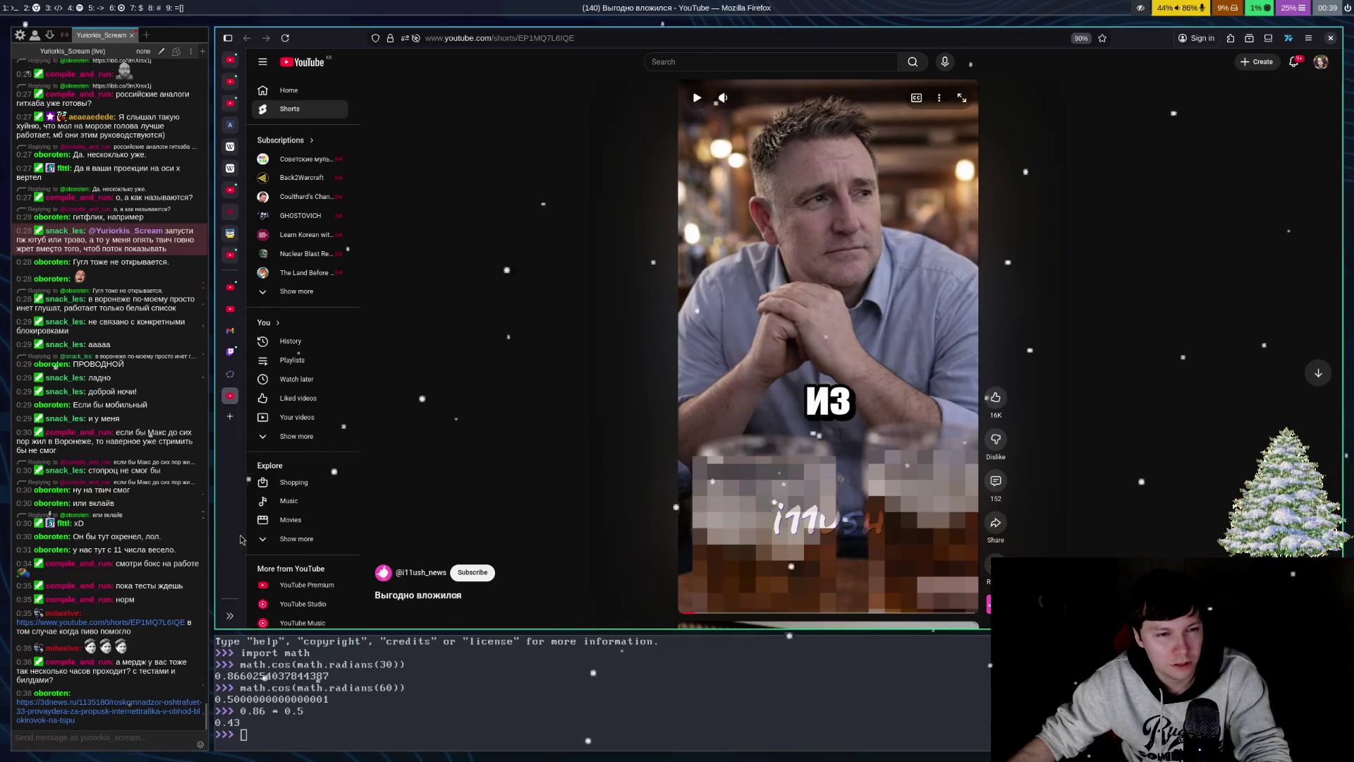
left_click(120, 684)
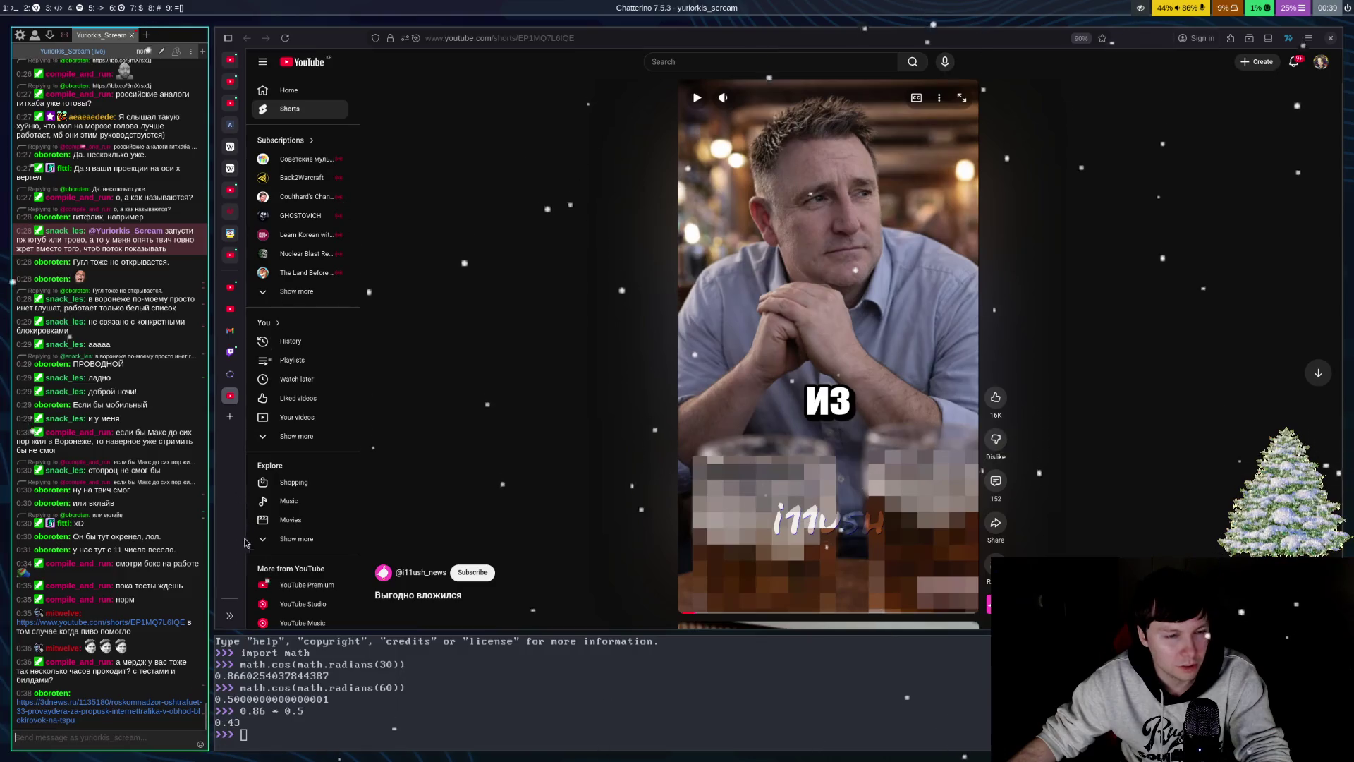
left_click(157, 712)
left_click(127, 711)
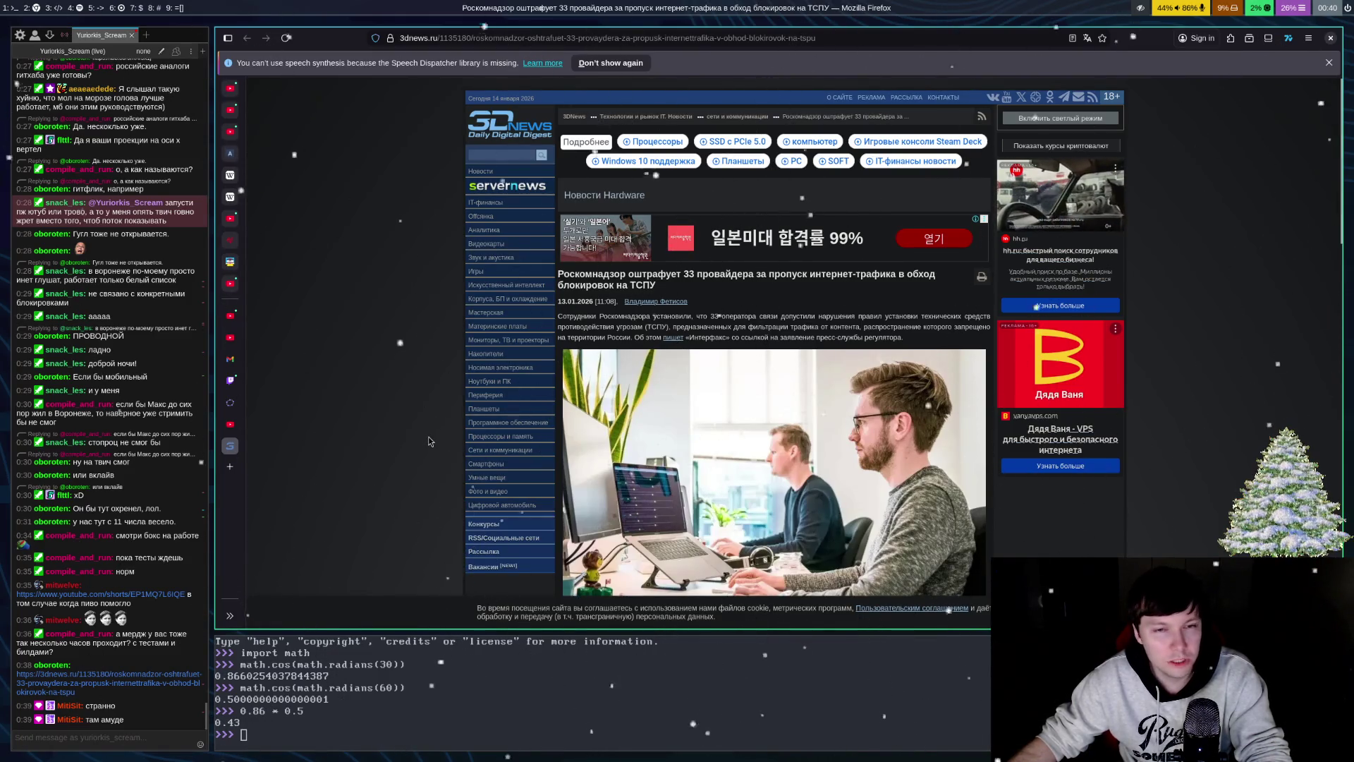
- Close the 3DNews article tab to return to the YouTube Short 'Выгодно вложился'
key("ctrl+w")
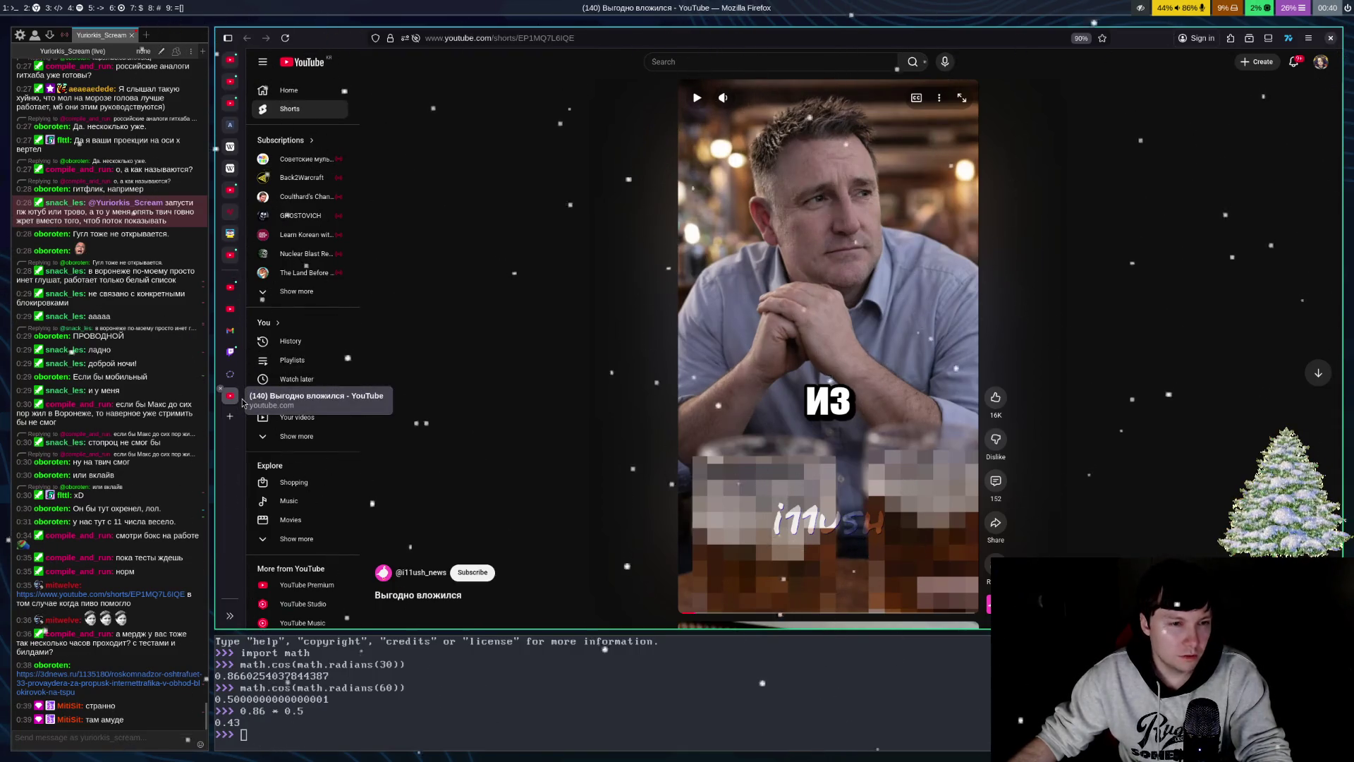
- Close the YouTube Shorts tab and switch the OBS broadcast to the afk scene
middle_click(240, 399)
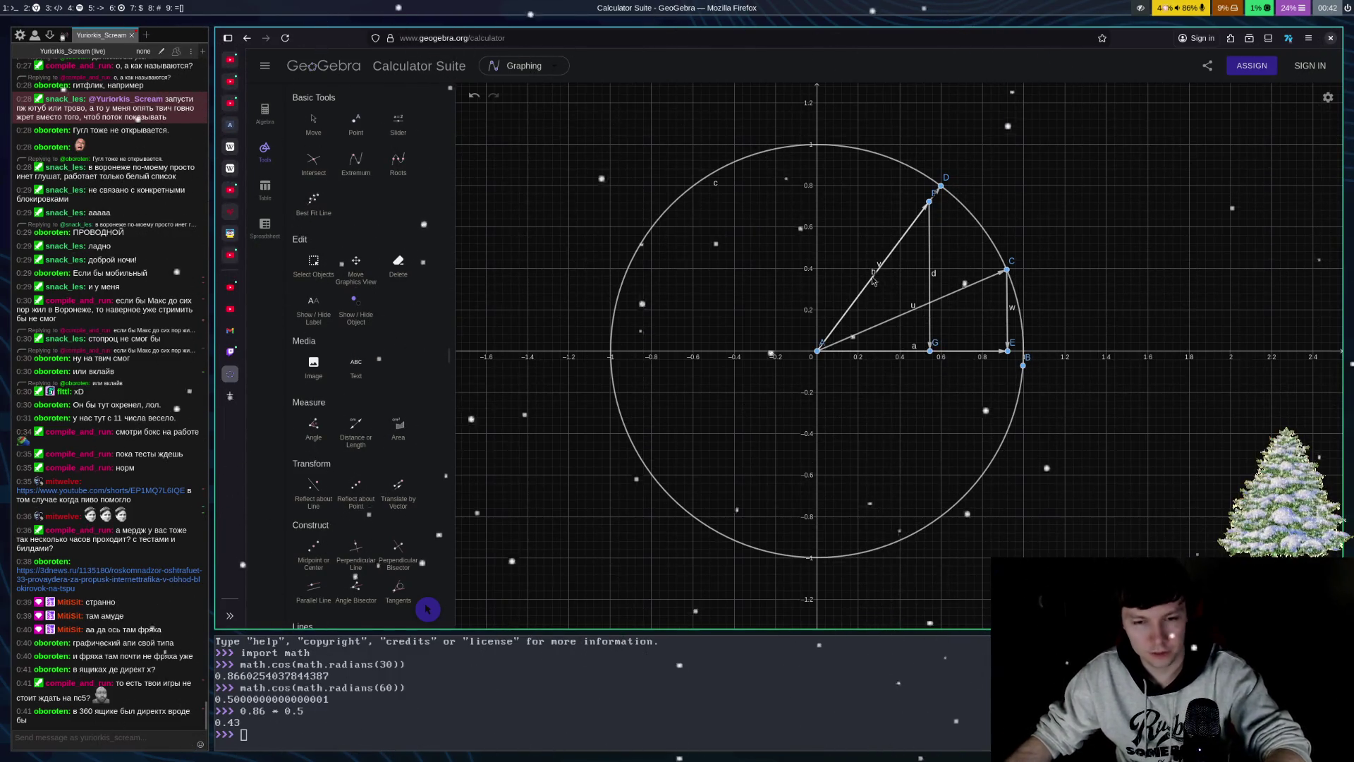
key("super+6")
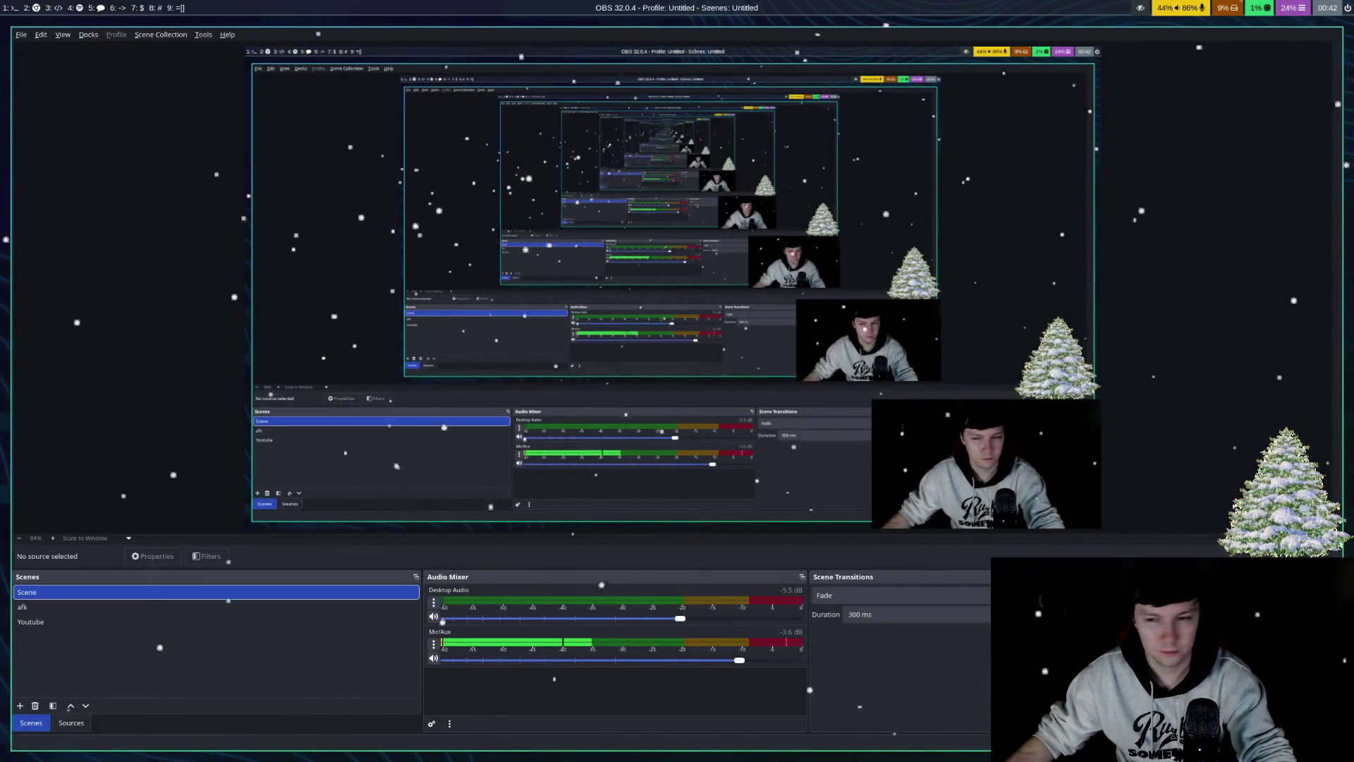
left_click(22, 607)
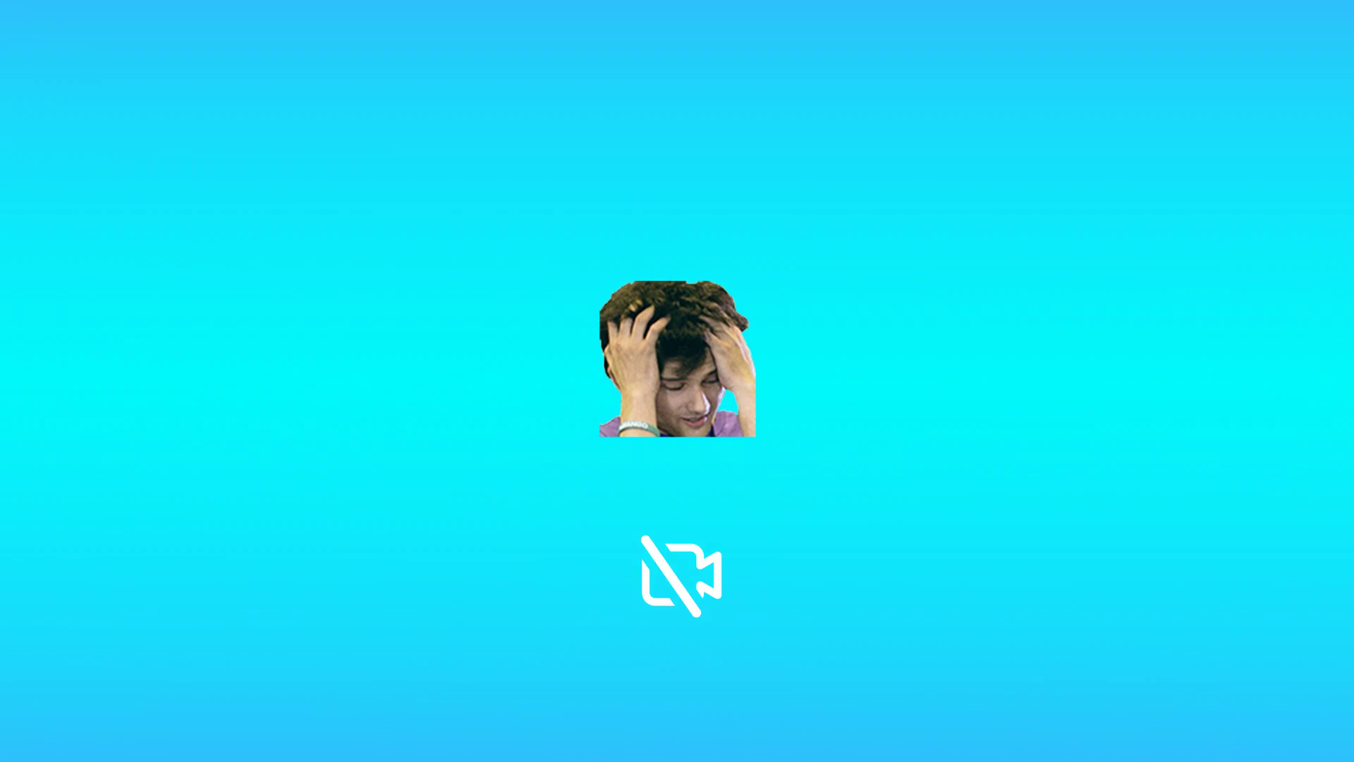